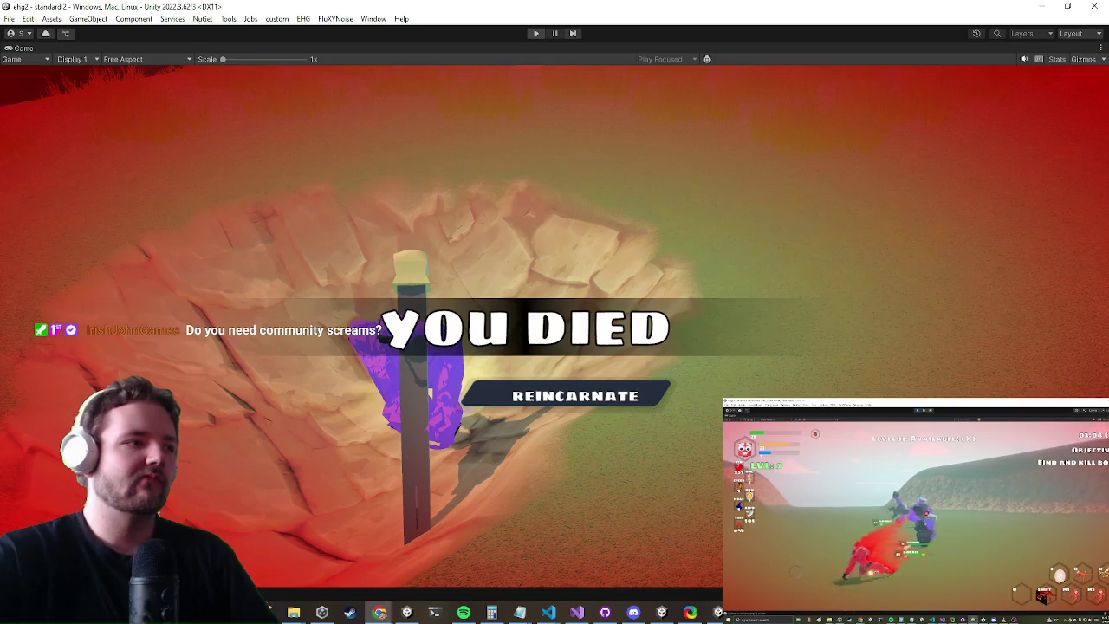
# Exit Play mode with Ctrl+P so the level's Scene view is editable again
pyautogui.hotkey('ctrl', 'p')
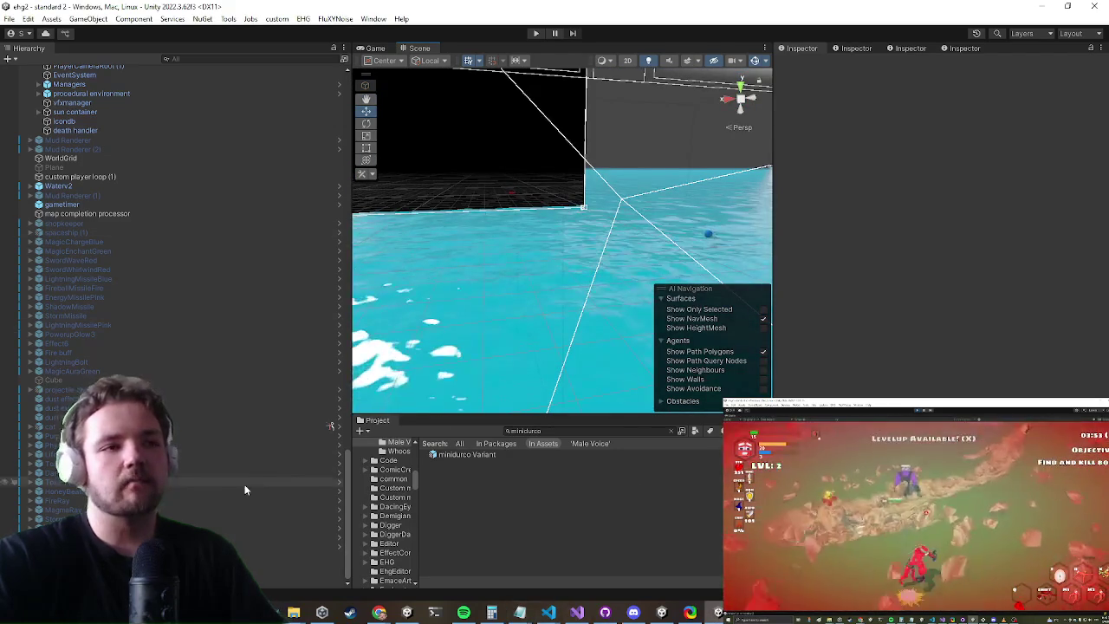
# Search the Project for minidurco and open the minidurco Variant prefab in Prefab Mode
pyautogui.click(579, 431)
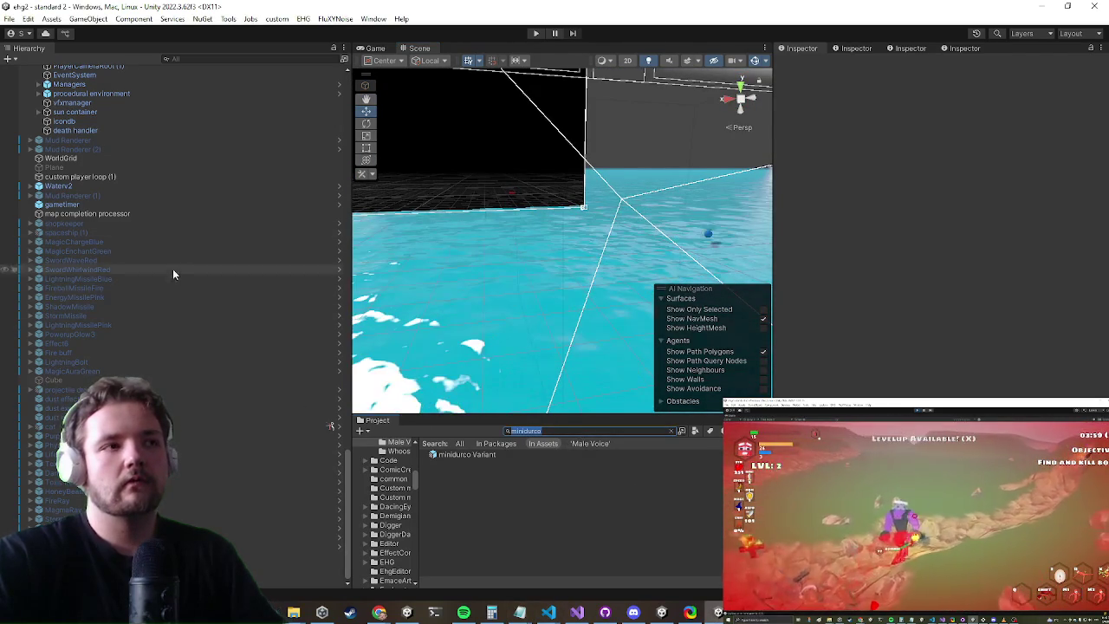
pyautogui.scroll(10, 168, 270)
pyautogui.scroll(15, 194, 303)
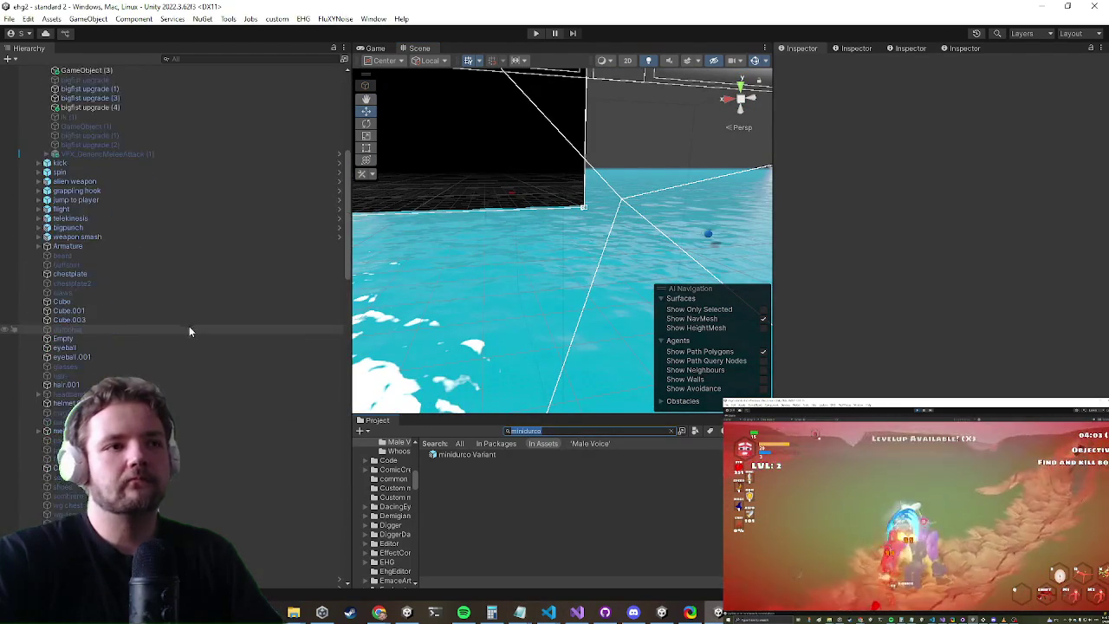
pyautogui.click(458, 457)
pyautogui.doubleClick(458, 456)
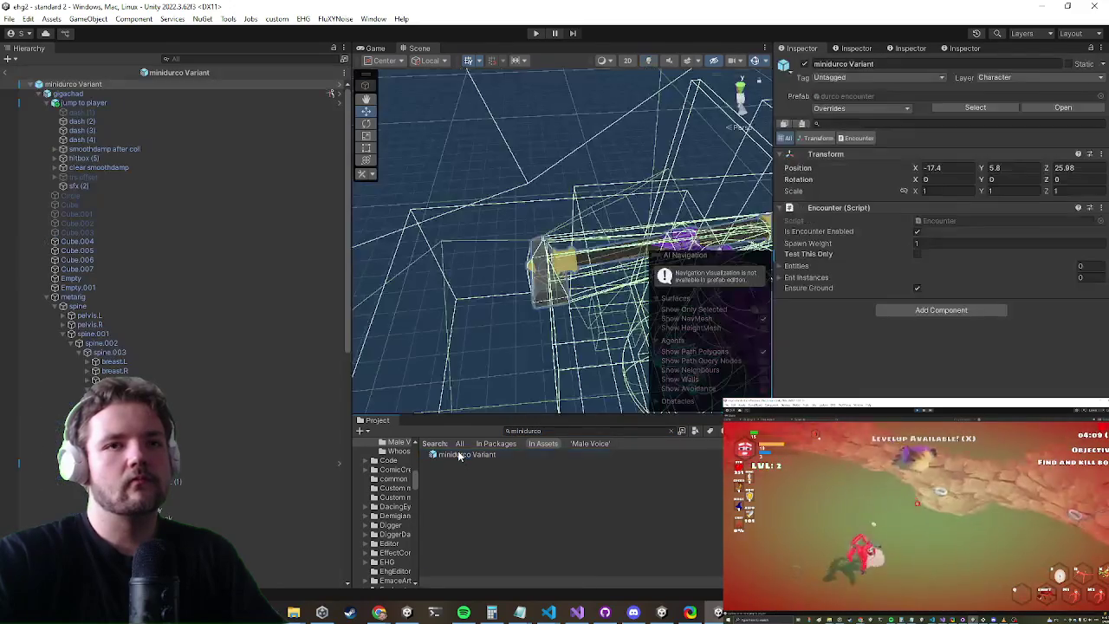
# Select the sfx object and reveal its current voice clip in the Project
pyautogui.scroll(-5, 144, 371)
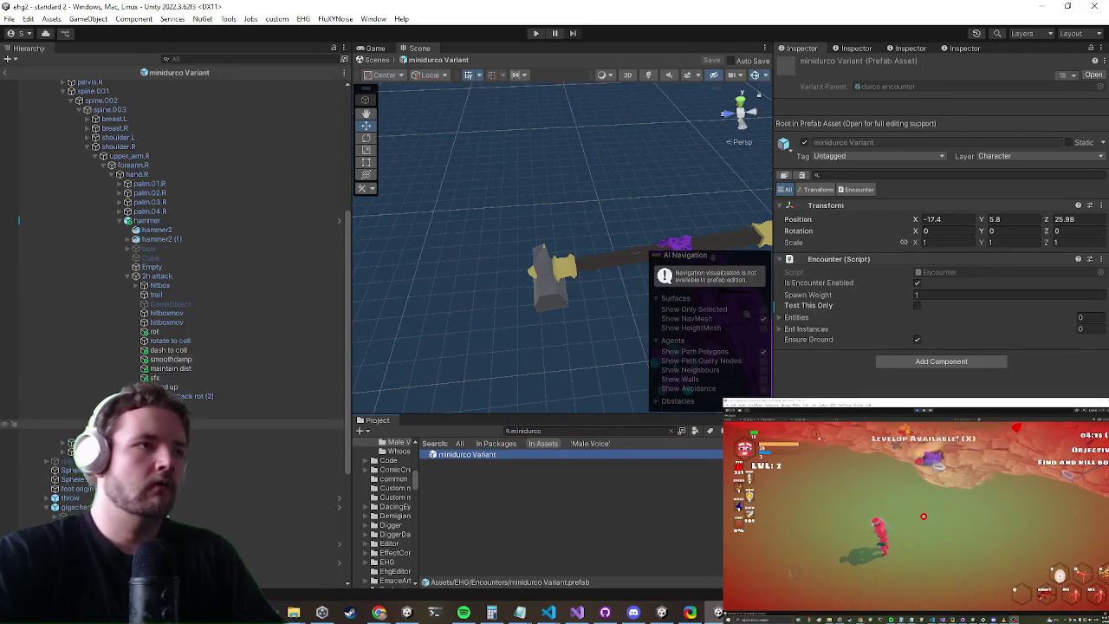
pyautogui.click(154, 378)
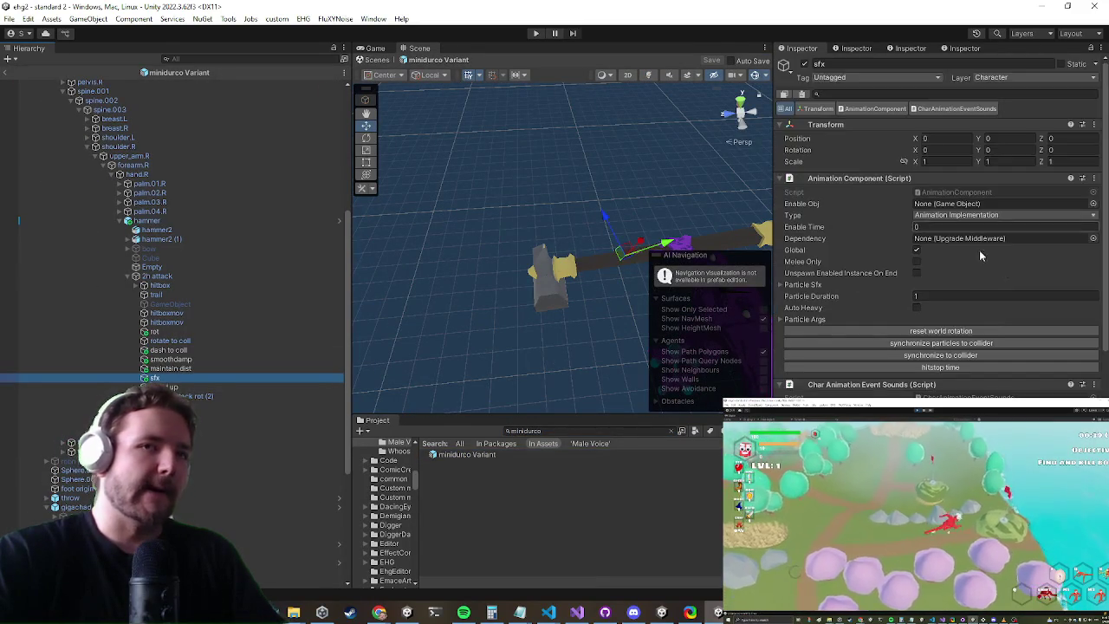
pyautogui.scroll(-10, 966, 333)
pyautogui.scroll(-5, 966, 332)
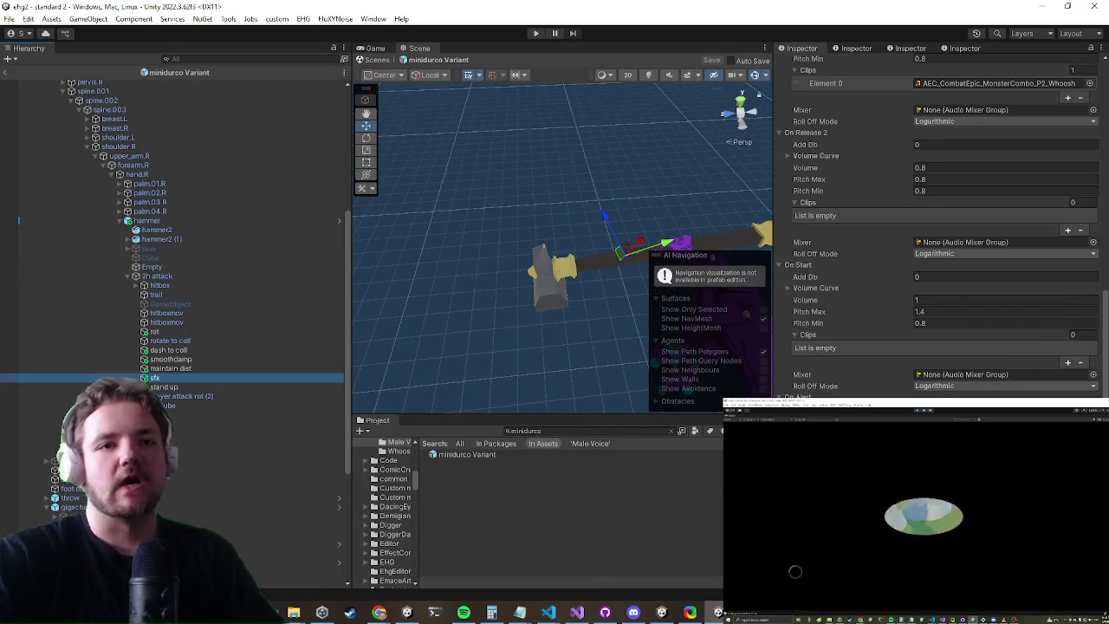
pyautogui.click(670, 430)
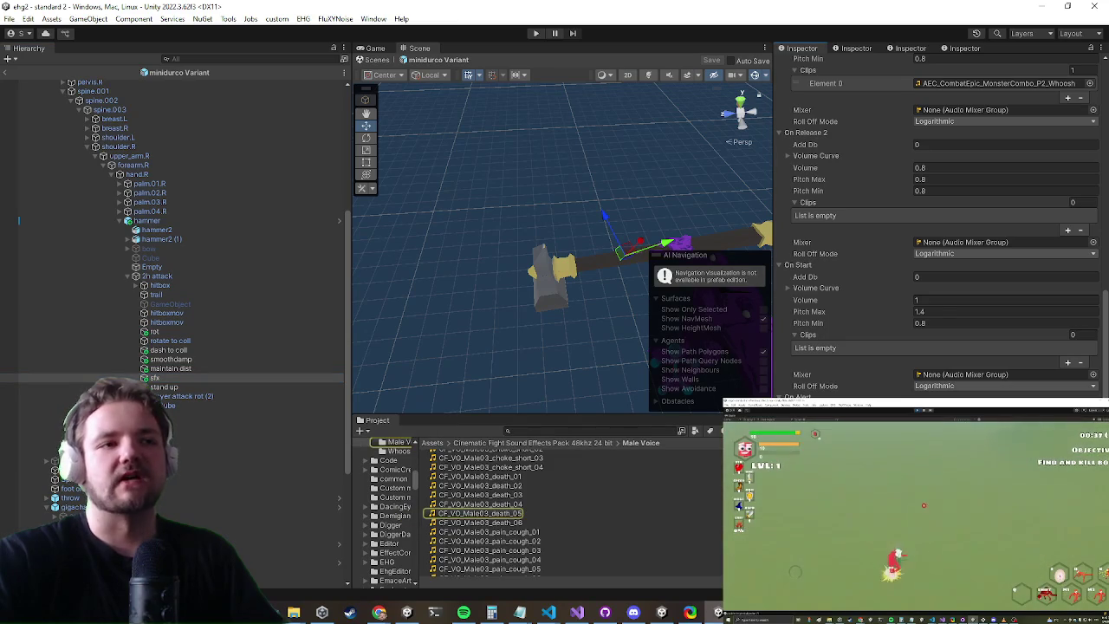
# Locate scream 1 via a 'scream' search in the On Start clip picker and play it in VLC
pyautogui.click(1068, 362)
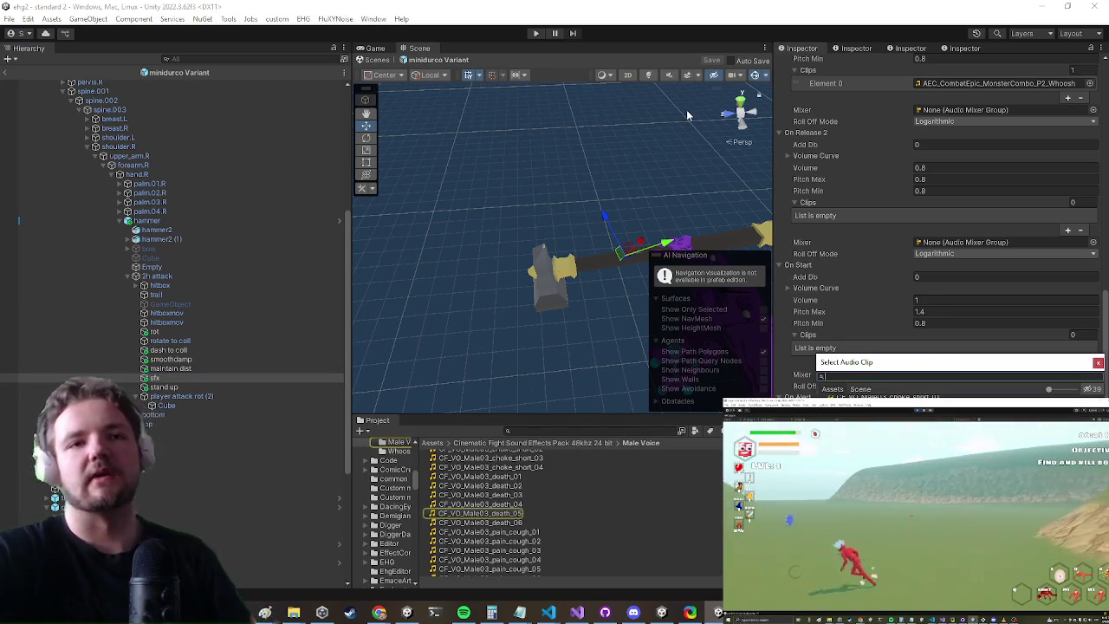
pyautogui.write('scream')
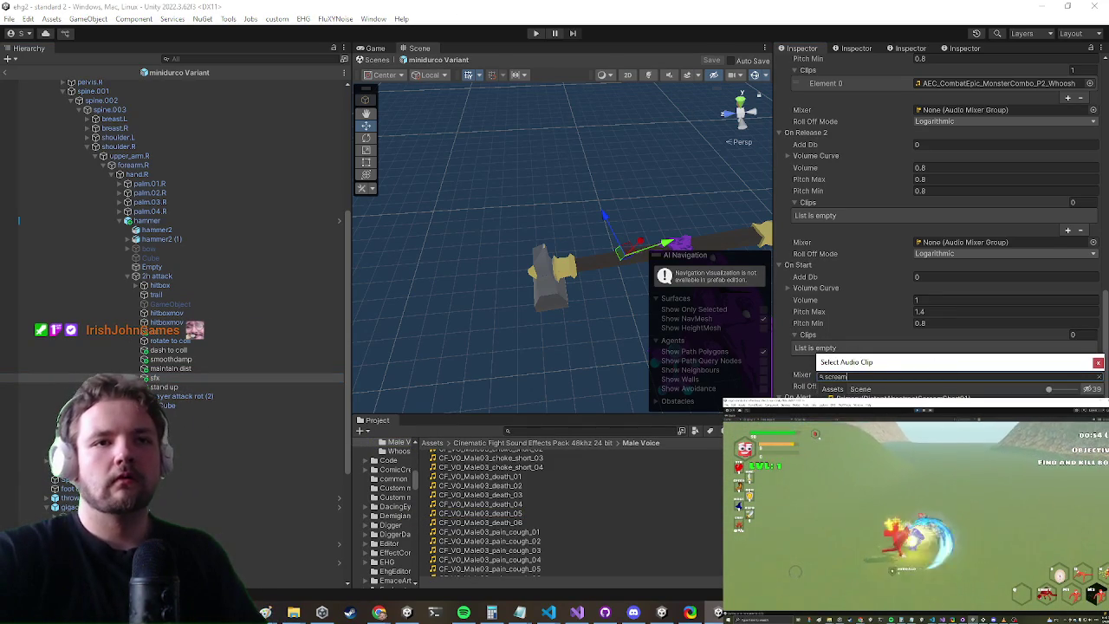
pyautogui.press('Return')
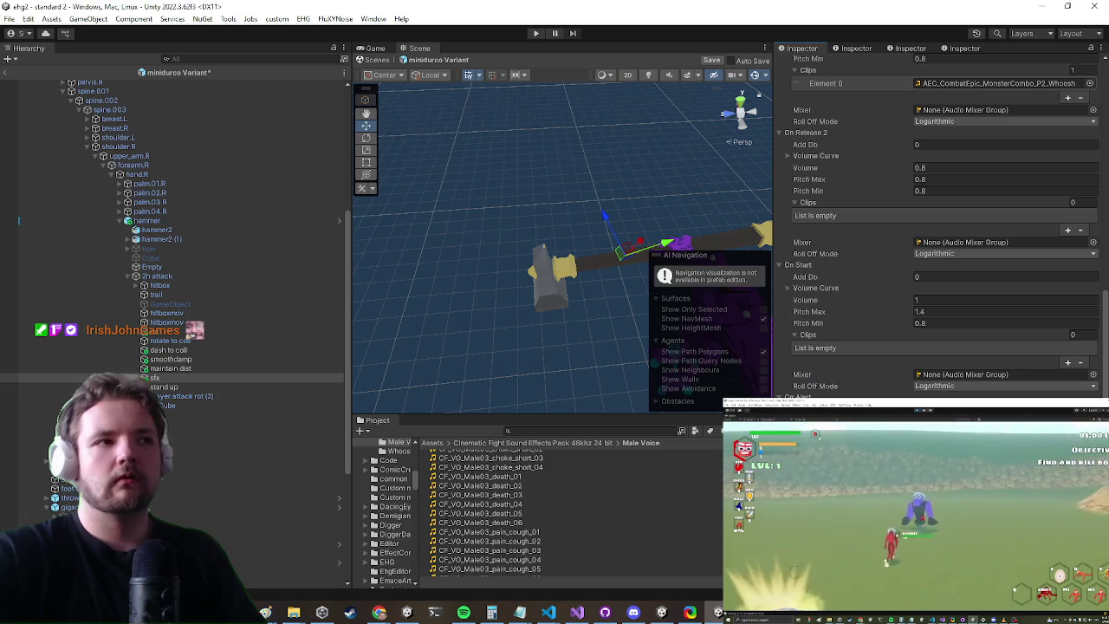
pyautogui.doubleClick(452, 513)
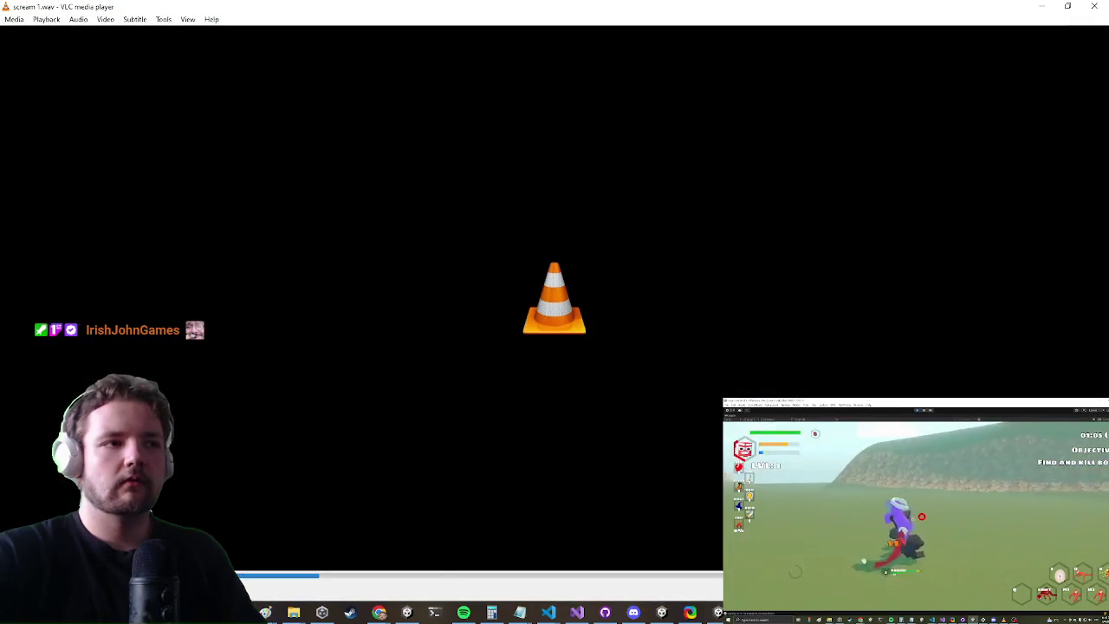
pyautogui.click(1099, 6)
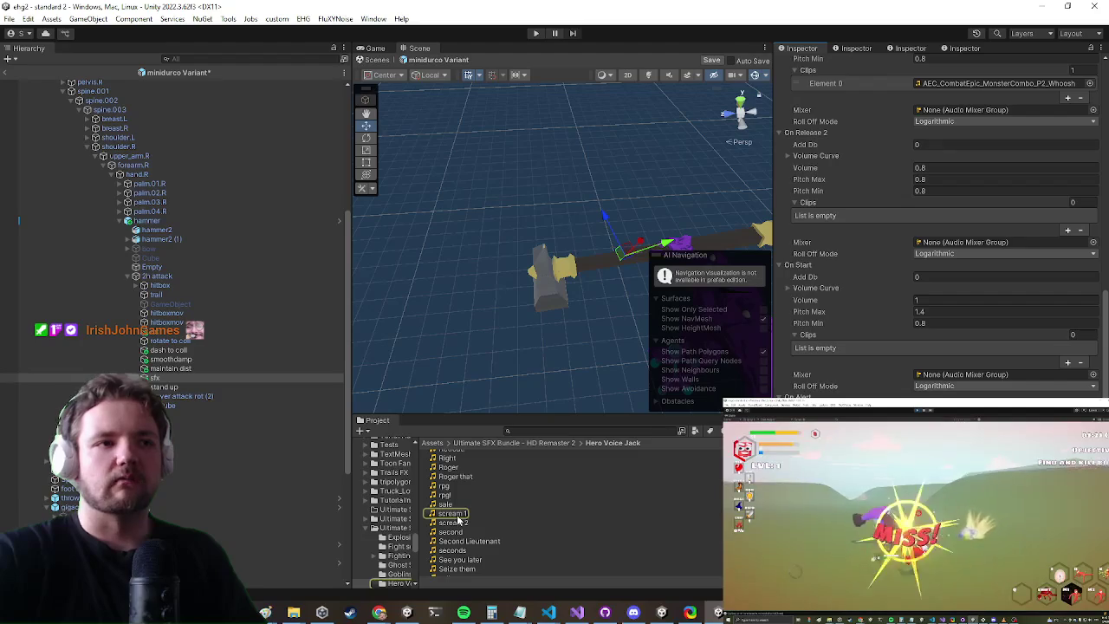
# Inspect the scream clips' import settings, then show the scream 3 file in Explorer
pyautogui.click(457, 515)
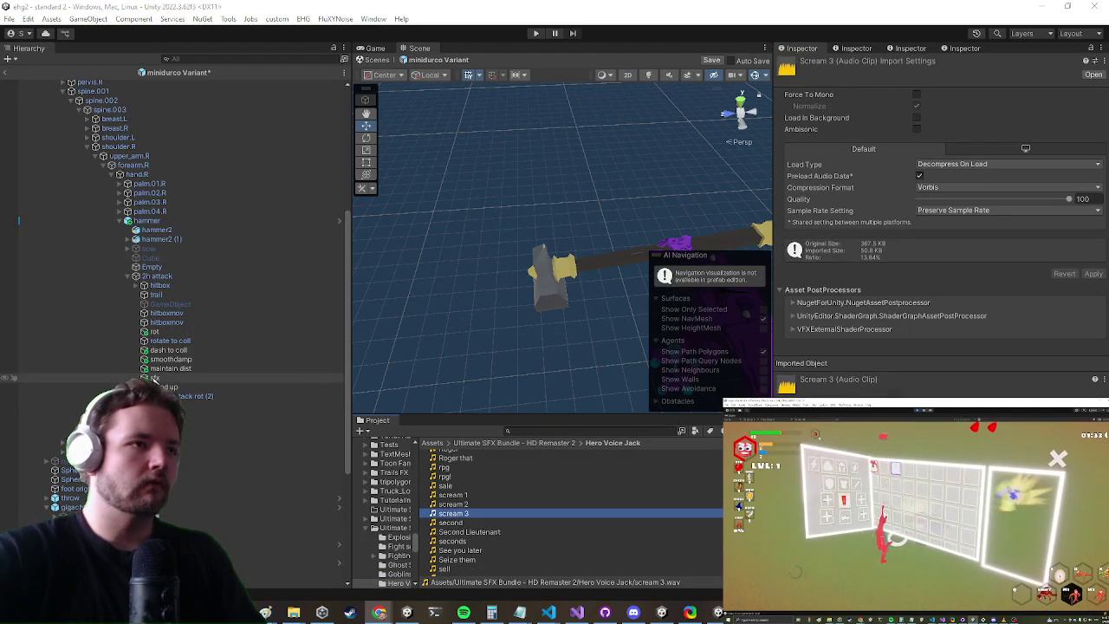
pyautogui.click(156, 378)
pyautogui.scroll(-15, 1101, 206)
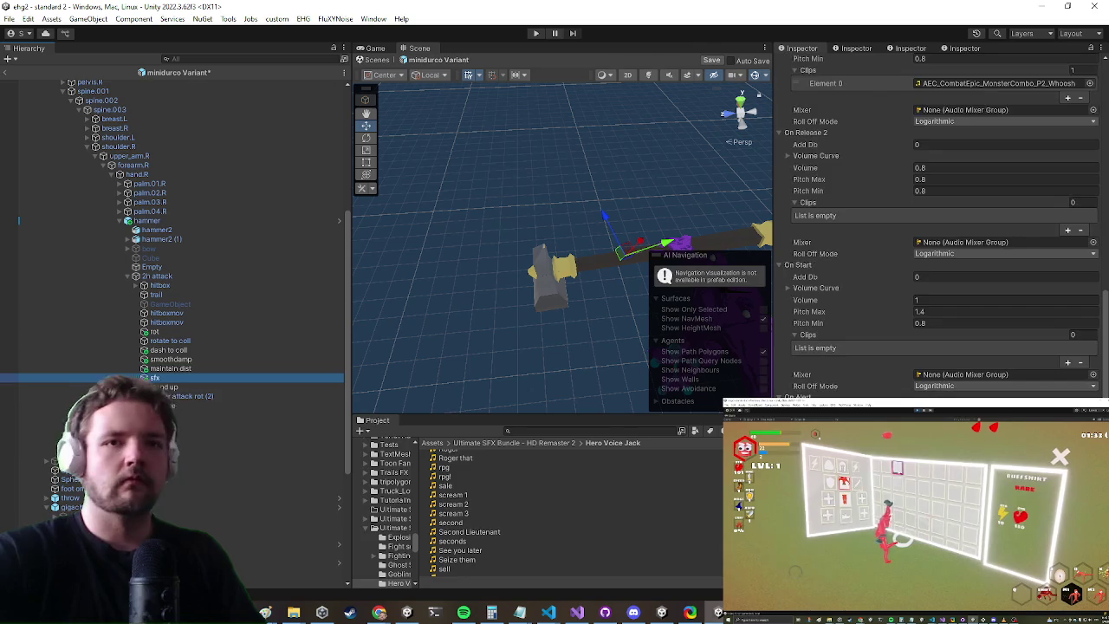
pyautogui.scroll(-2, 457, 487)
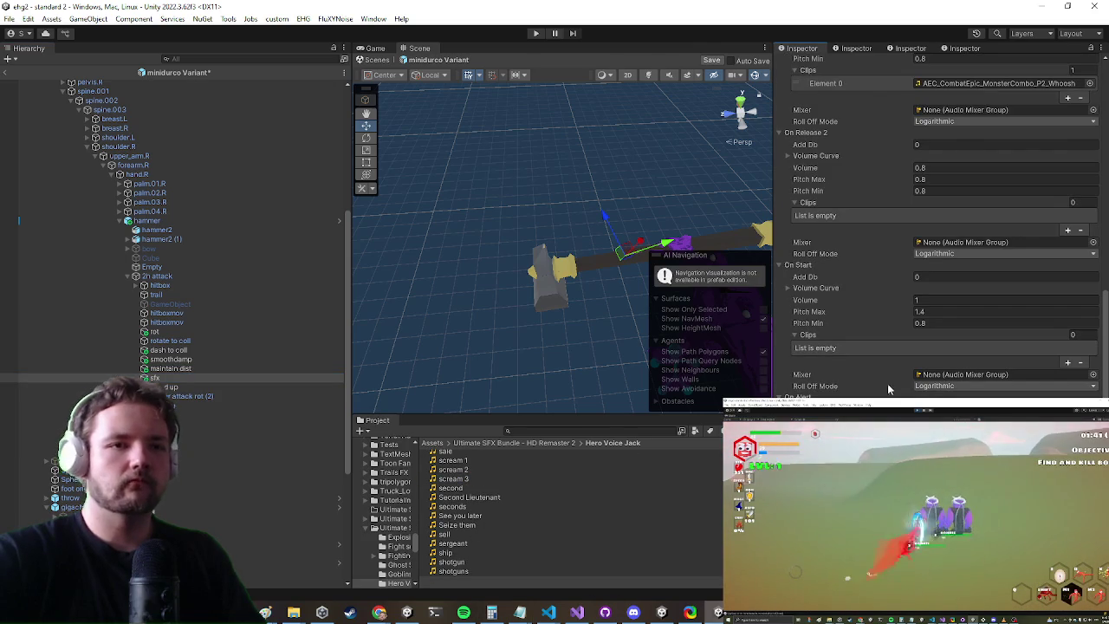
pyautogui.rightClick(452, 513)
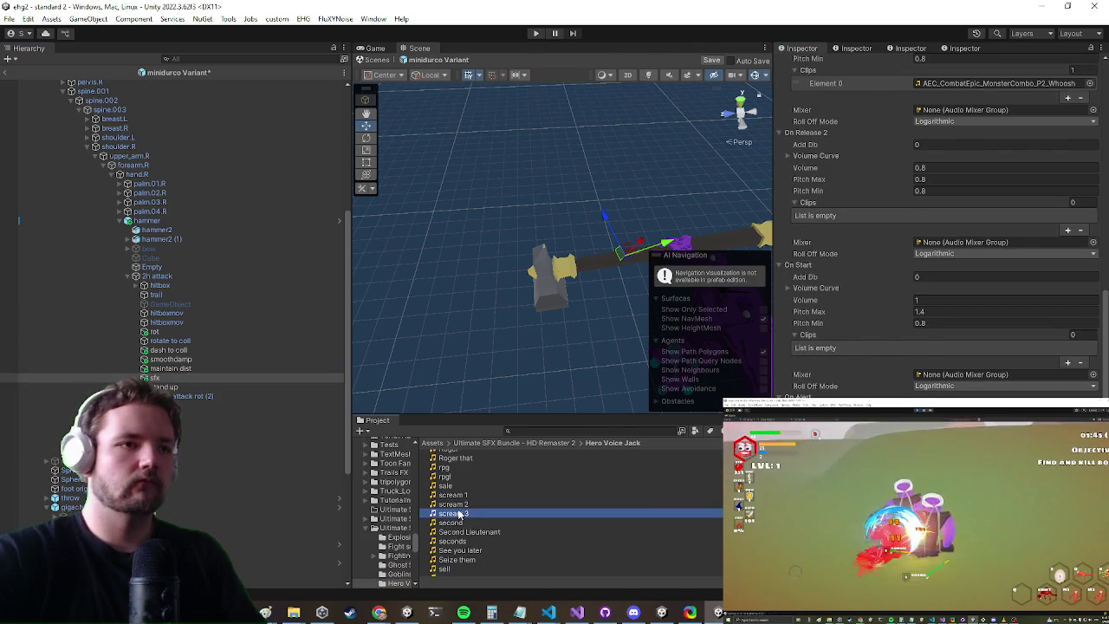
pyautogui.click(503, 144)
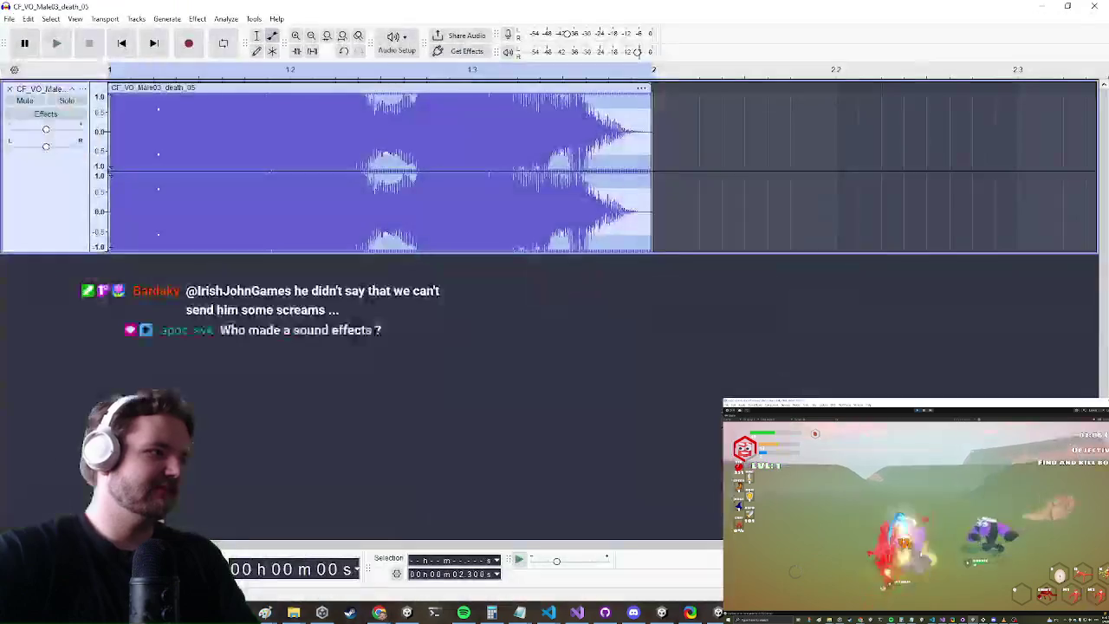
# Undo the CF_VO_Male03_death_05 import in Audacity and load scream 3 instead
pyautogui.click(10, 19)
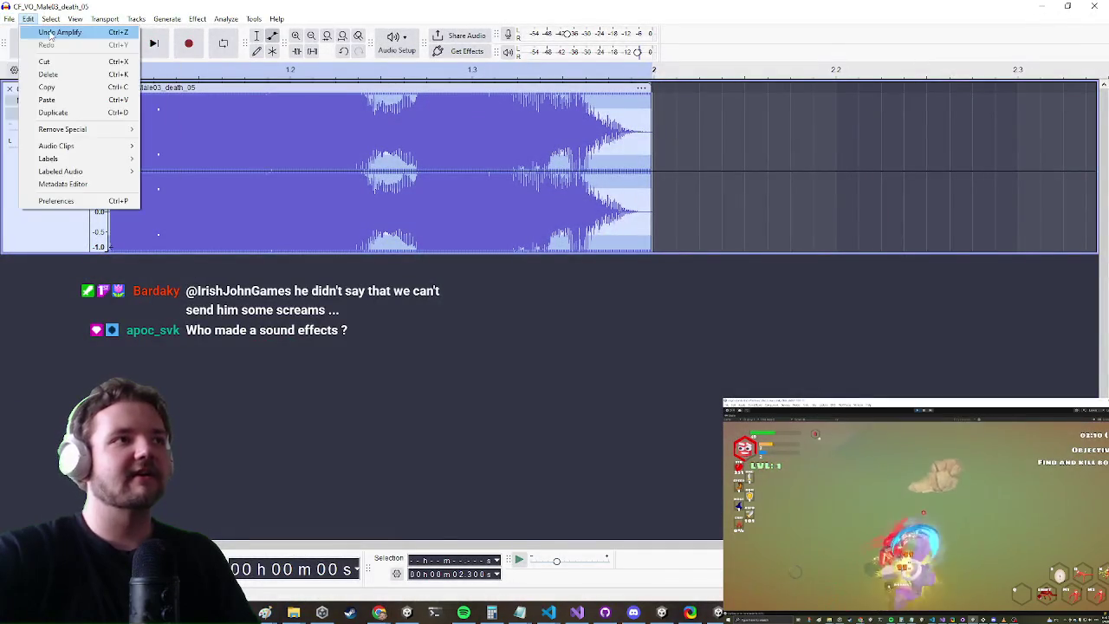
pyautogui.click(72, 91)
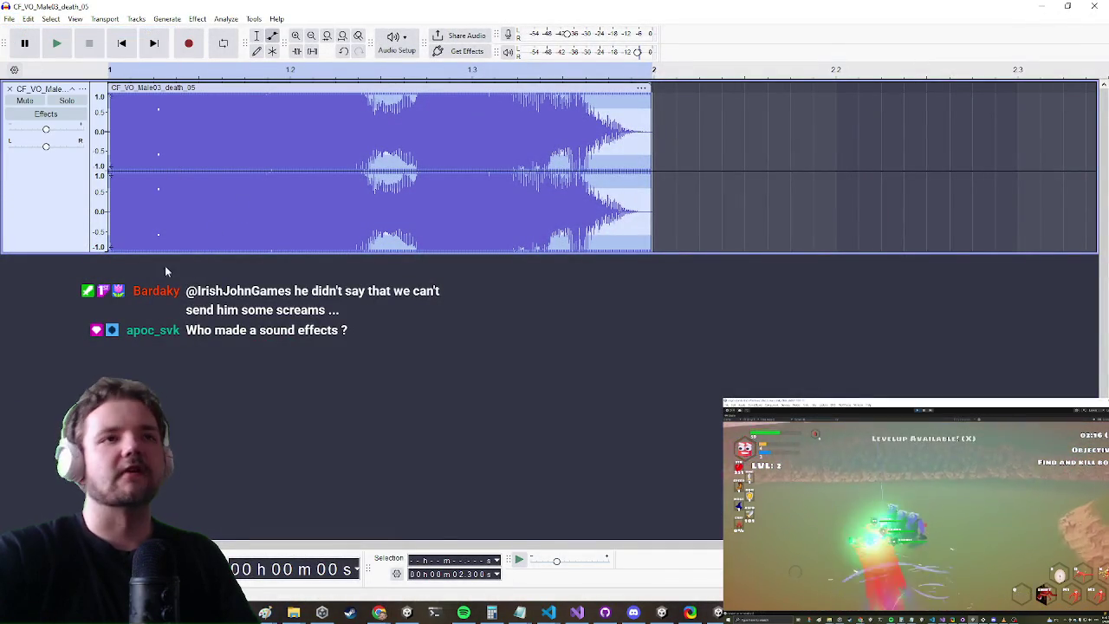
pyautogui.hotkey('ctrl', 'z')
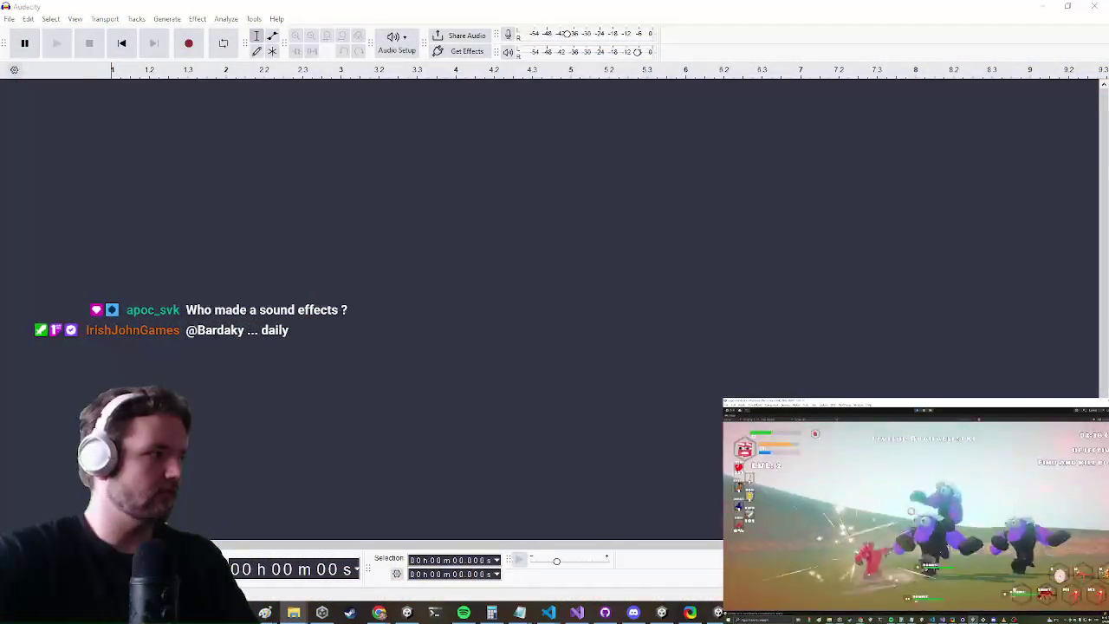
pyautogui.moveTo(252, 373); pyautogui.dragTo(305, 328)
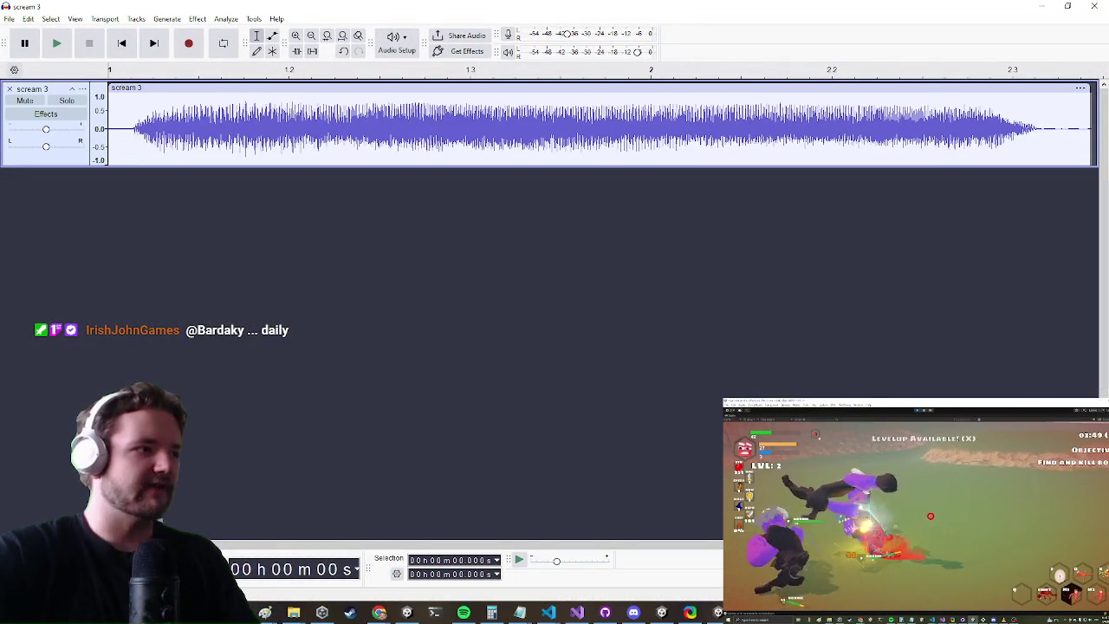
# Move the playhead to the clip start and attempt Amplify, dismissing the no-selection warning
pyautogui.click(530, 117)
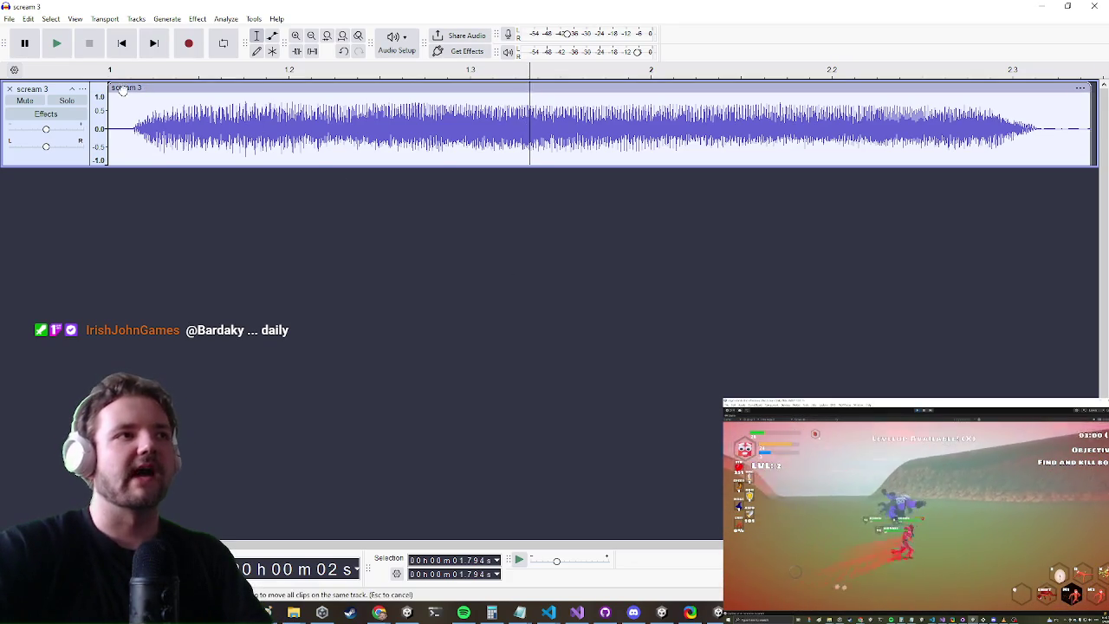
pyautogui.click(122, 90)
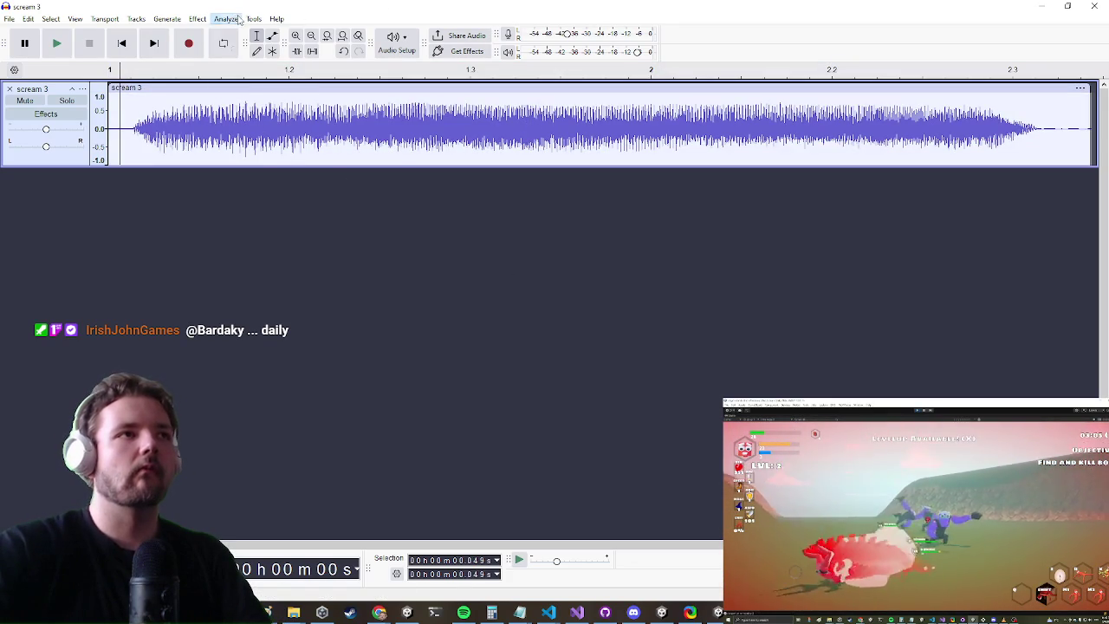
pyautogui.click(234, 19)
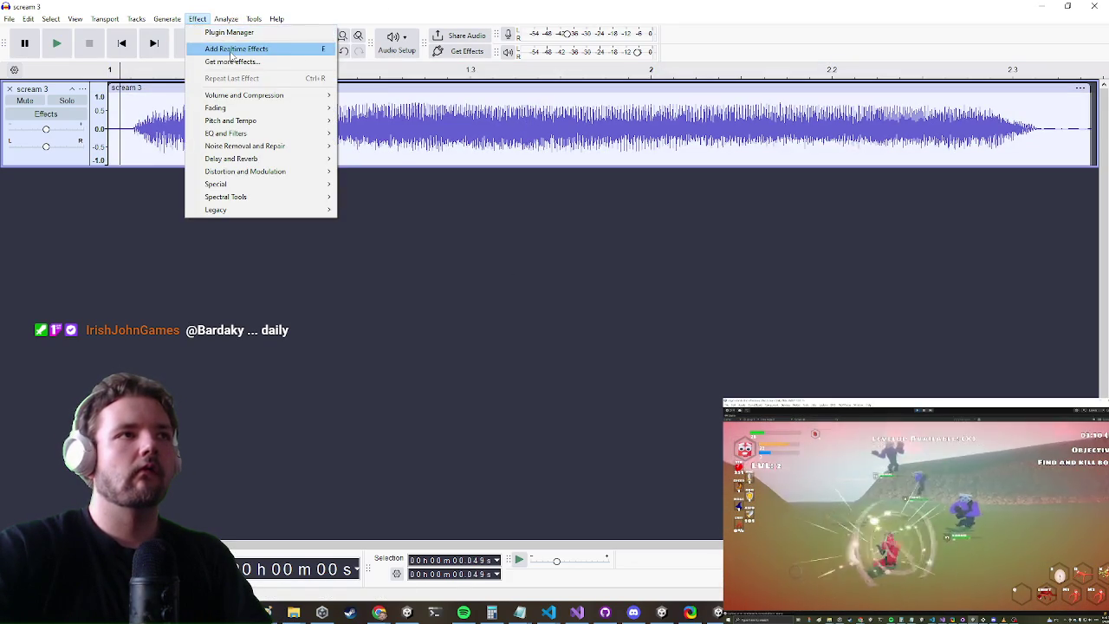
pyautogui.moveTo(295, 95)
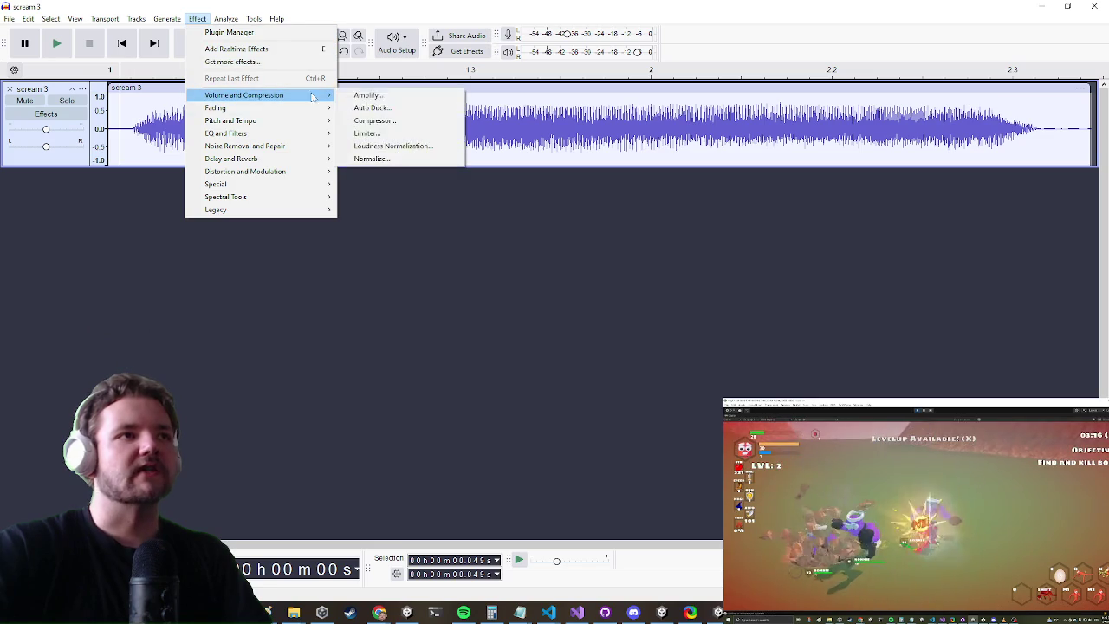
pyautogui.click(390, 96)
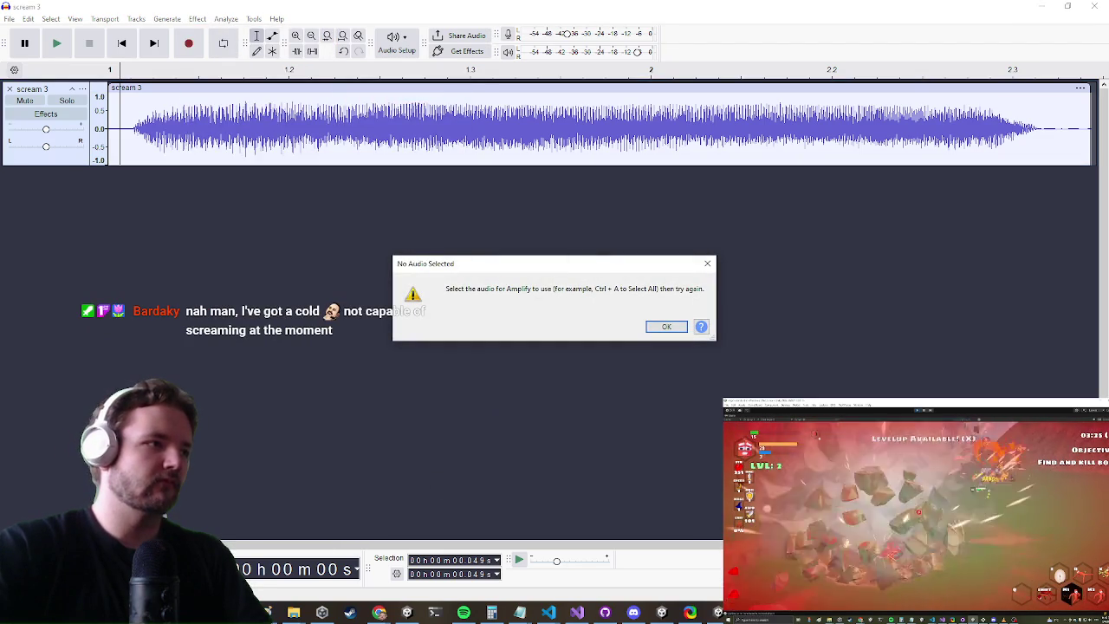
pyautogui.click(667, 328)
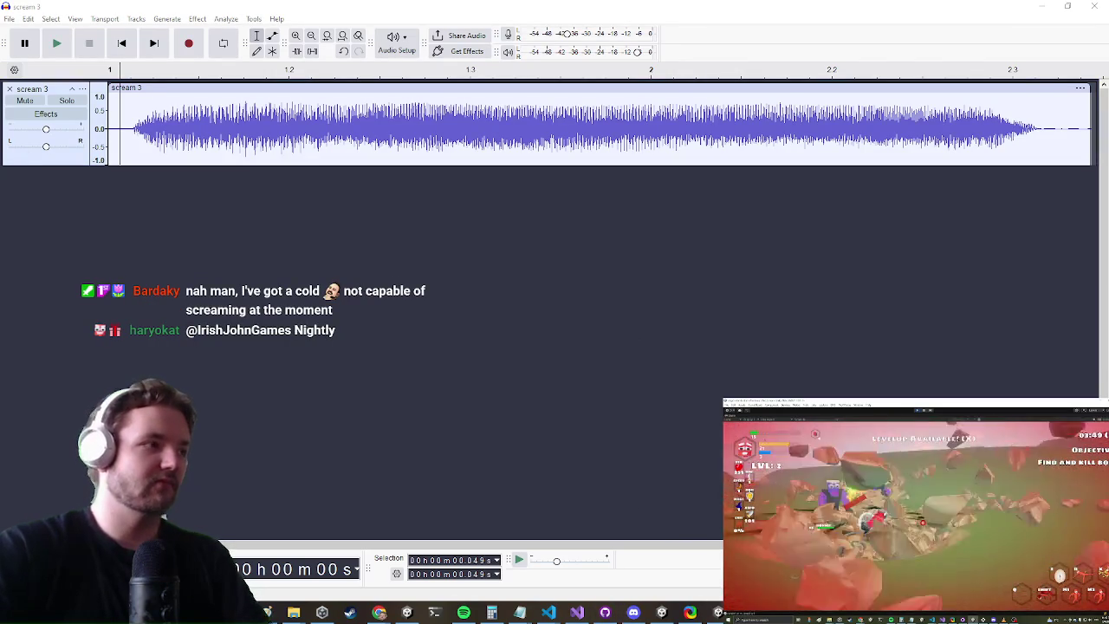
# Retry the Amplify effect from the Effect menu, again hitting the no-audio-selected warning
pyautogui.click(225, 18)
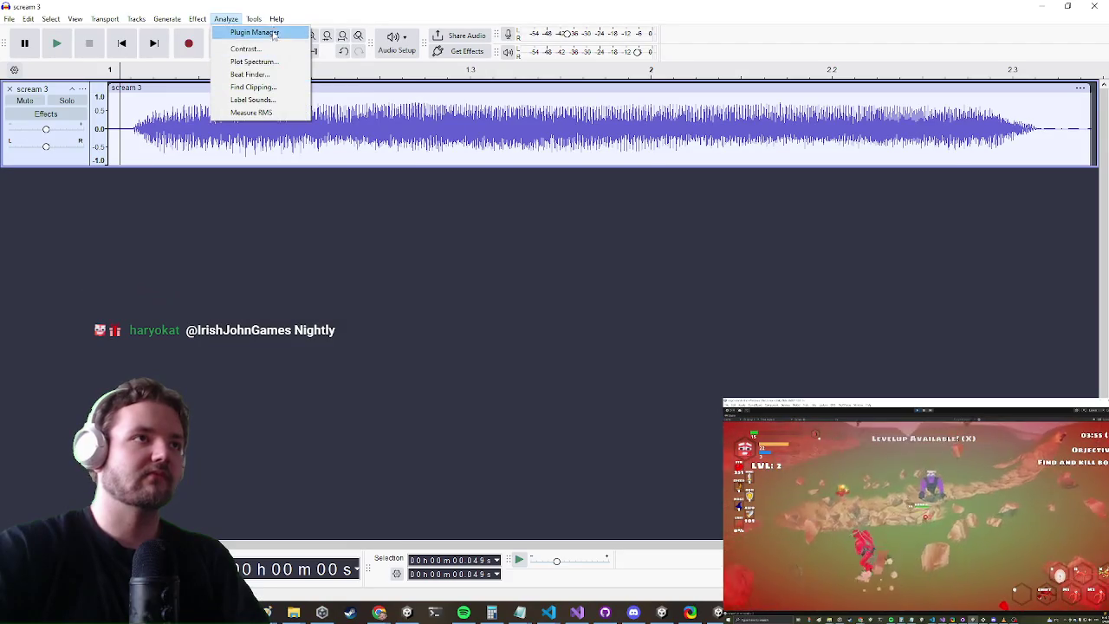
pyautogui.click(197, 19)
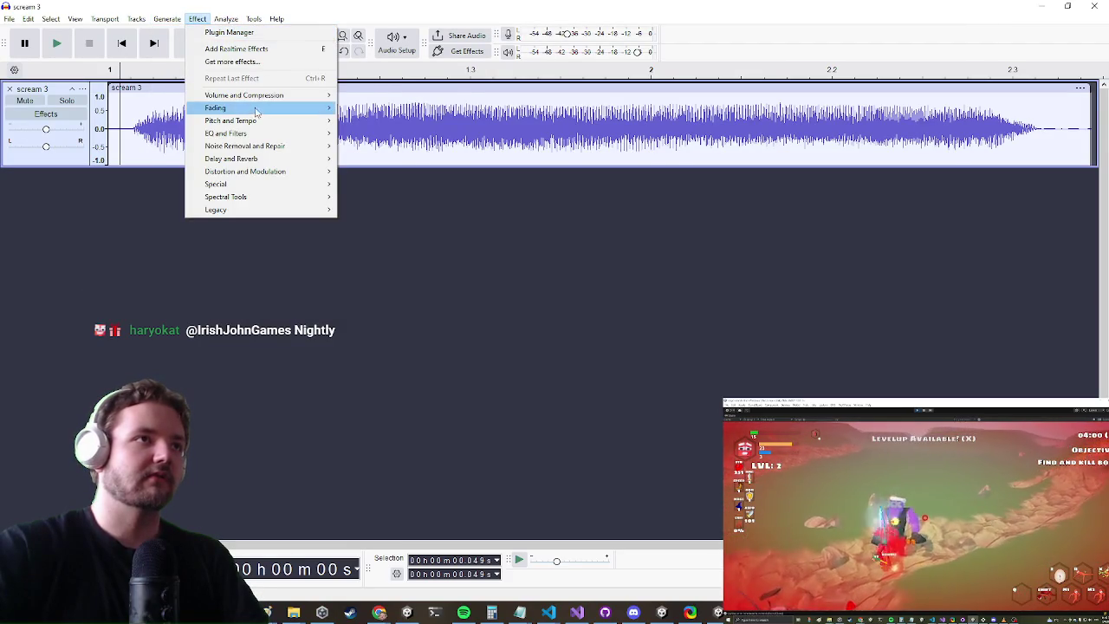
pyautogui.moveTo(277, 94)
pyautogui.click(381, 97)
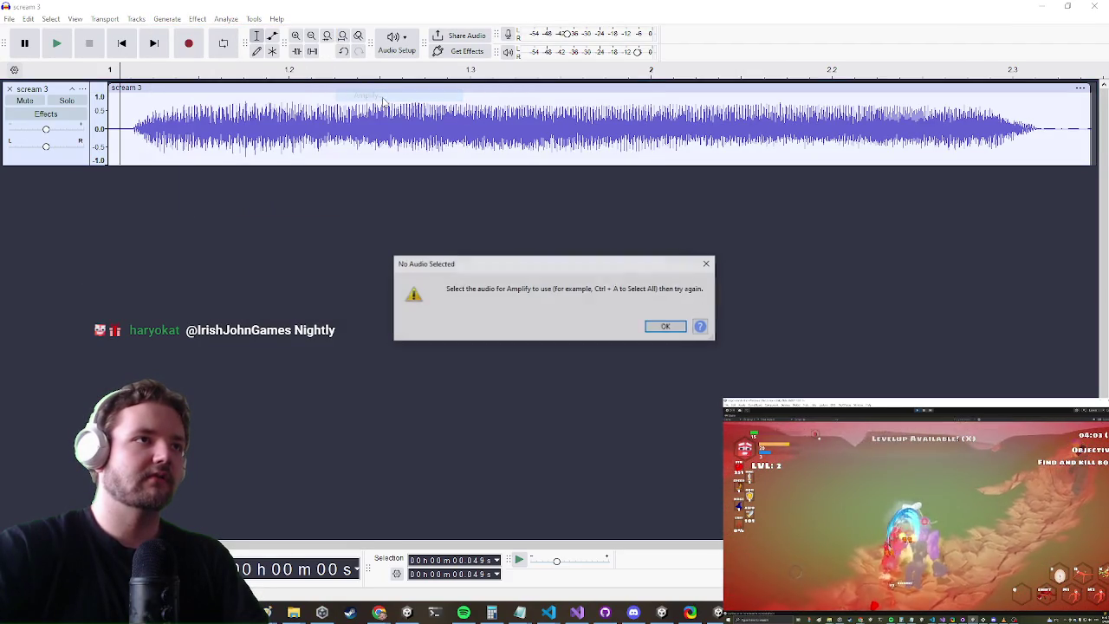
pyautogui.click(669, 325)
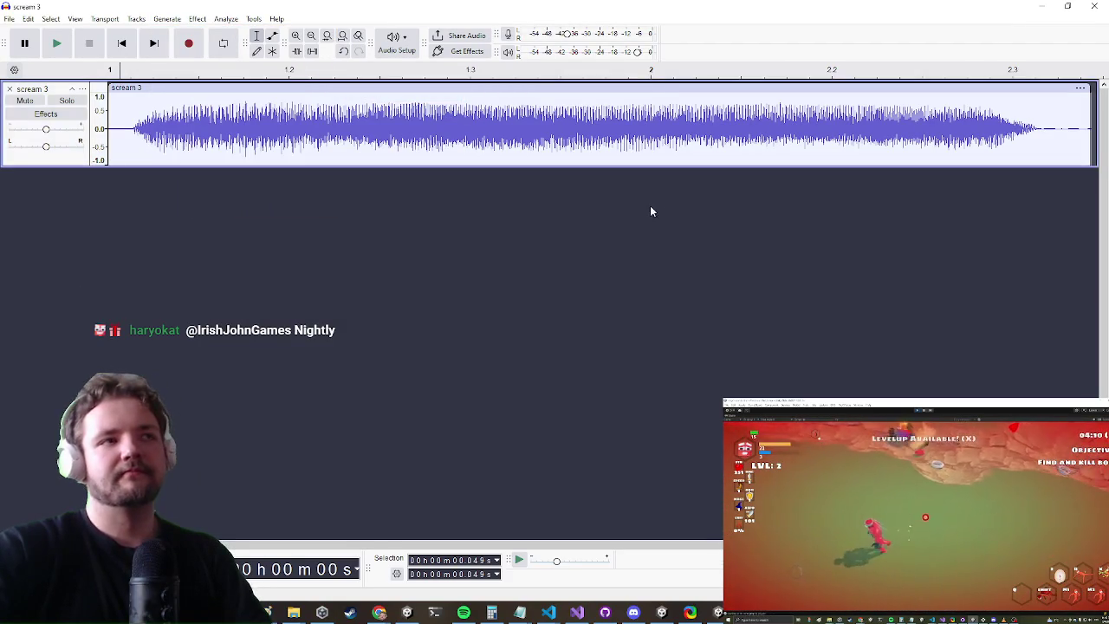
# Select the whole scream 3 track, apply Amplify with clipping allowed, and begin saving the project
pyautogui.hotkey('ctrl', 'a')
pyautogui.click(196, 19)
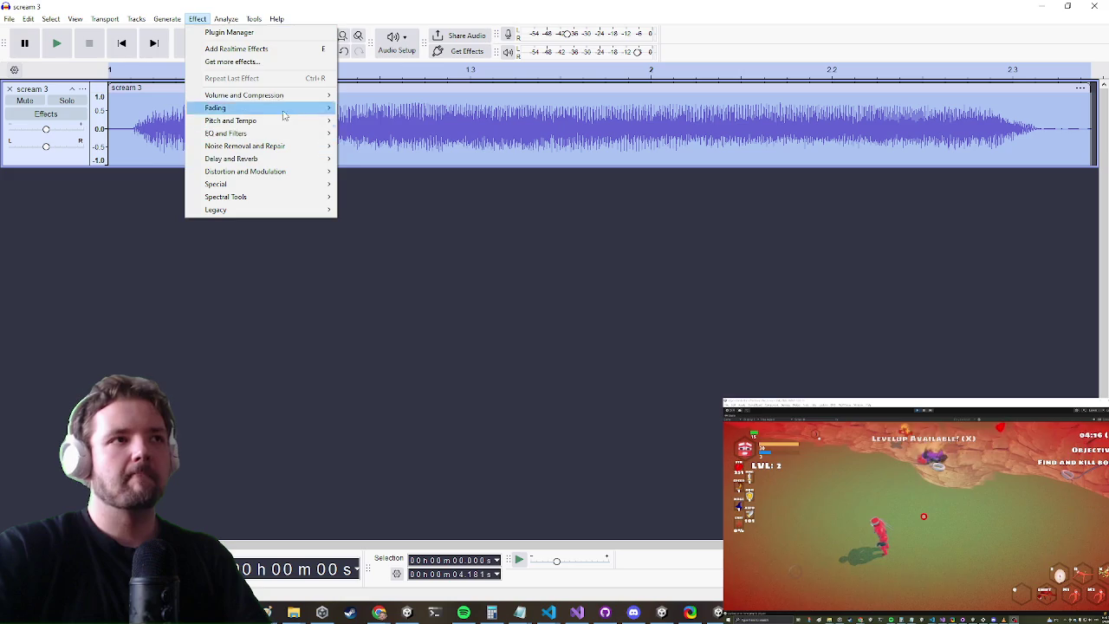
pyautogui.moveTo(277, 96)
pyautogui.click(401, 100)
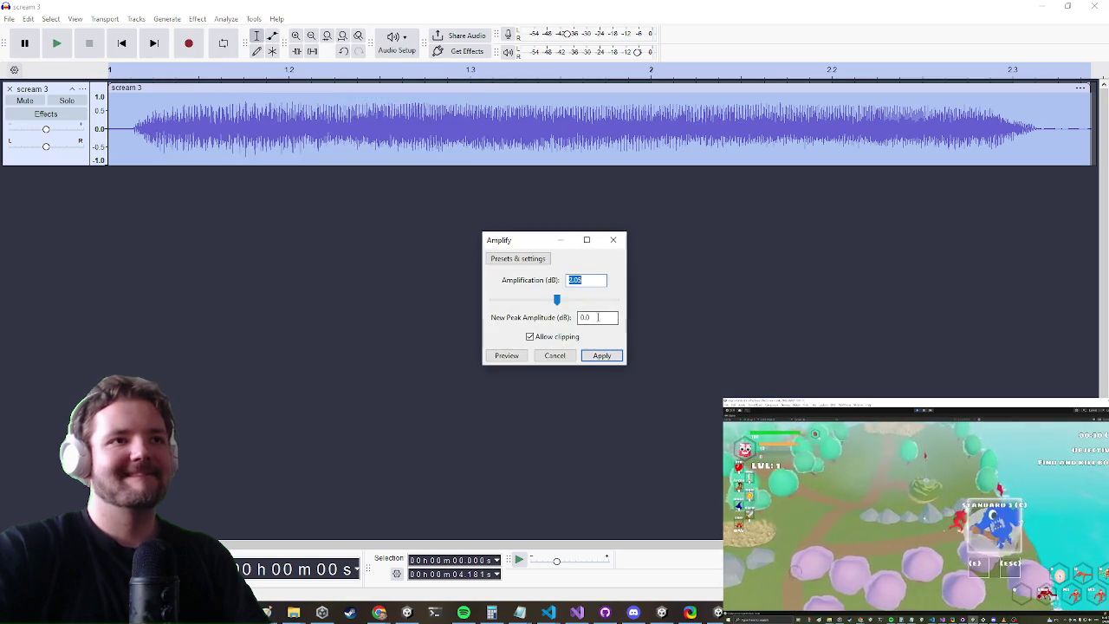
pyautogui.click(601, 355)
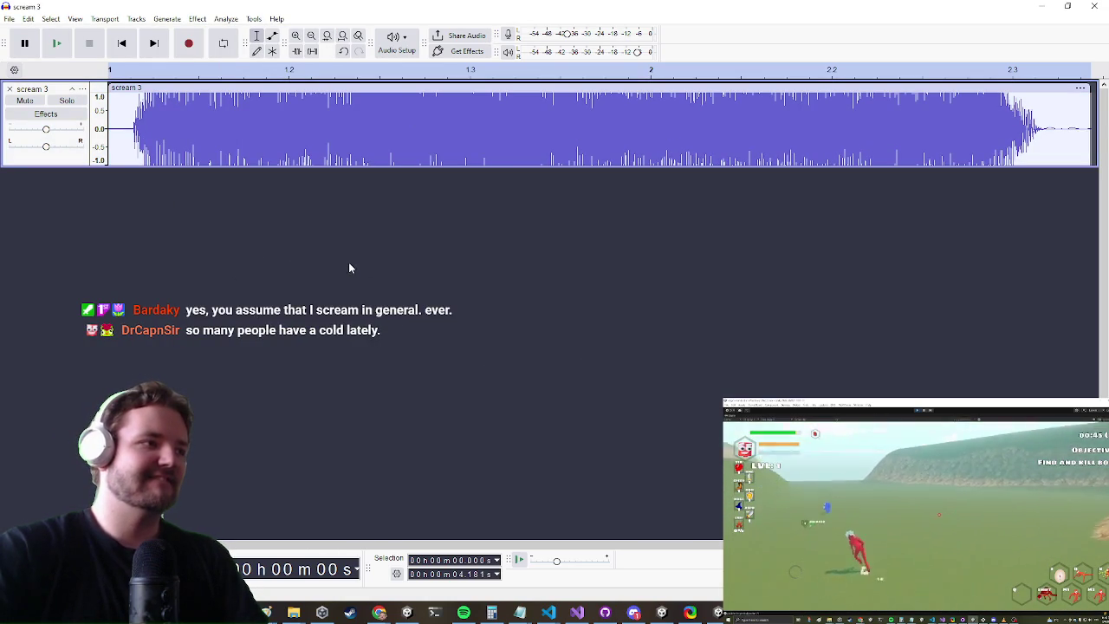
pyautogui.hotkey('ctrl', 's')
pyautogui.click(607, 425)
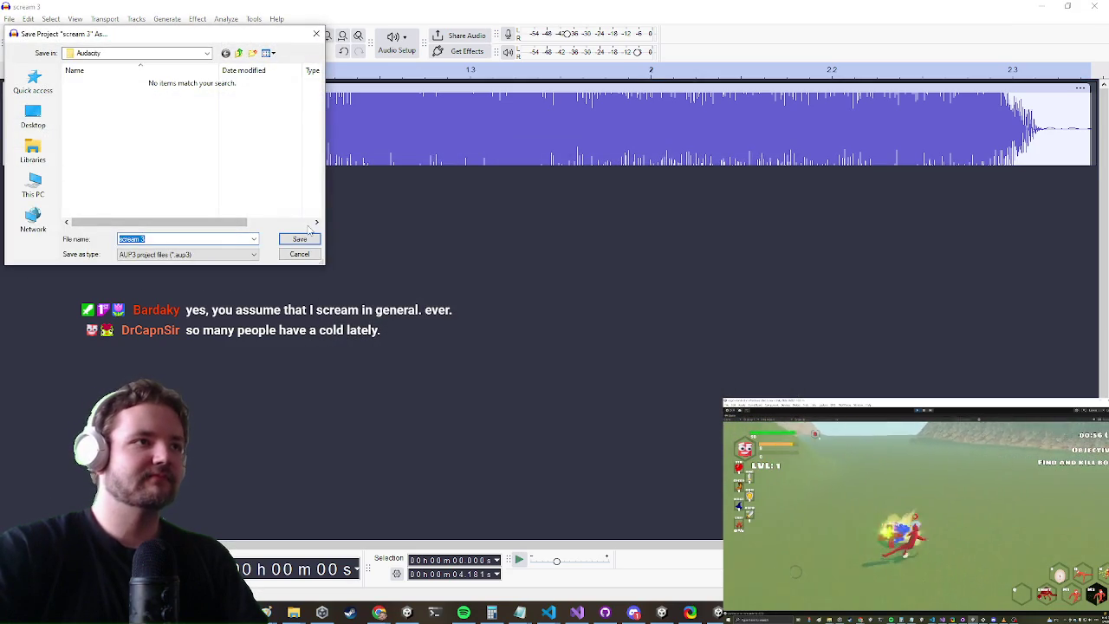
# Save the amplified scream 3 Audacity project into the Videos folder
pyautogui.click(162, 53)
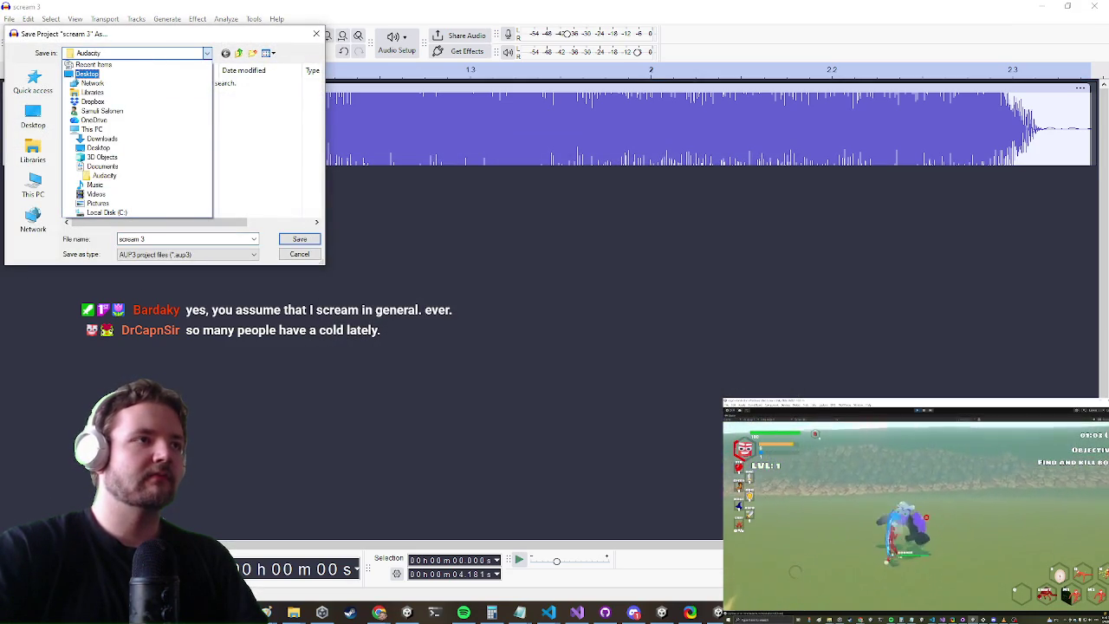
pyautogui.click(663, 616)
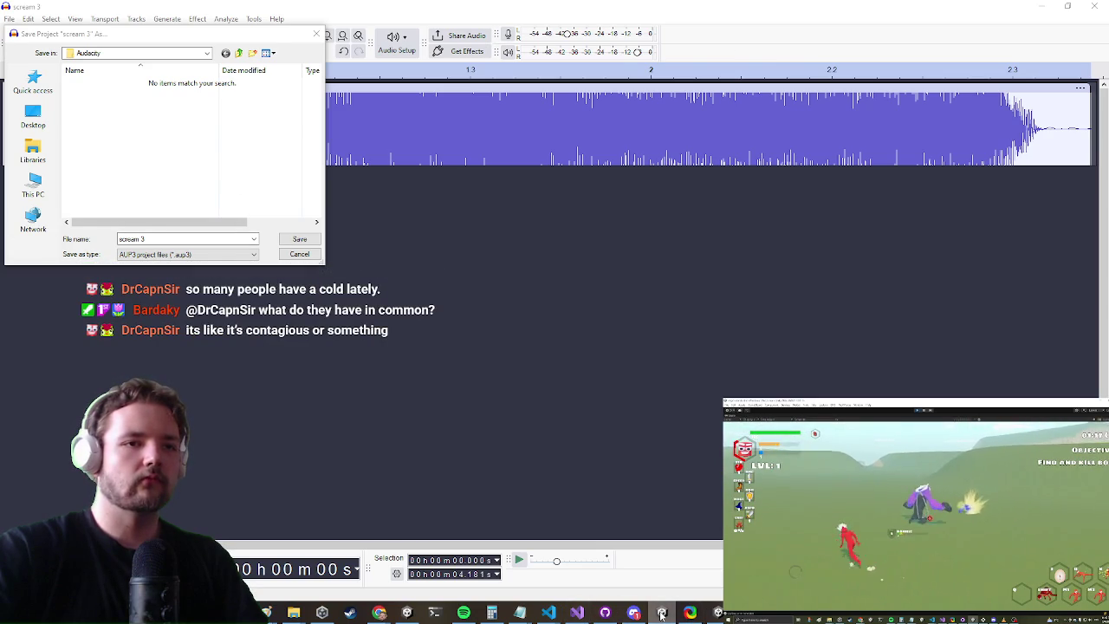
pyautogui.moveTo(307, 613)
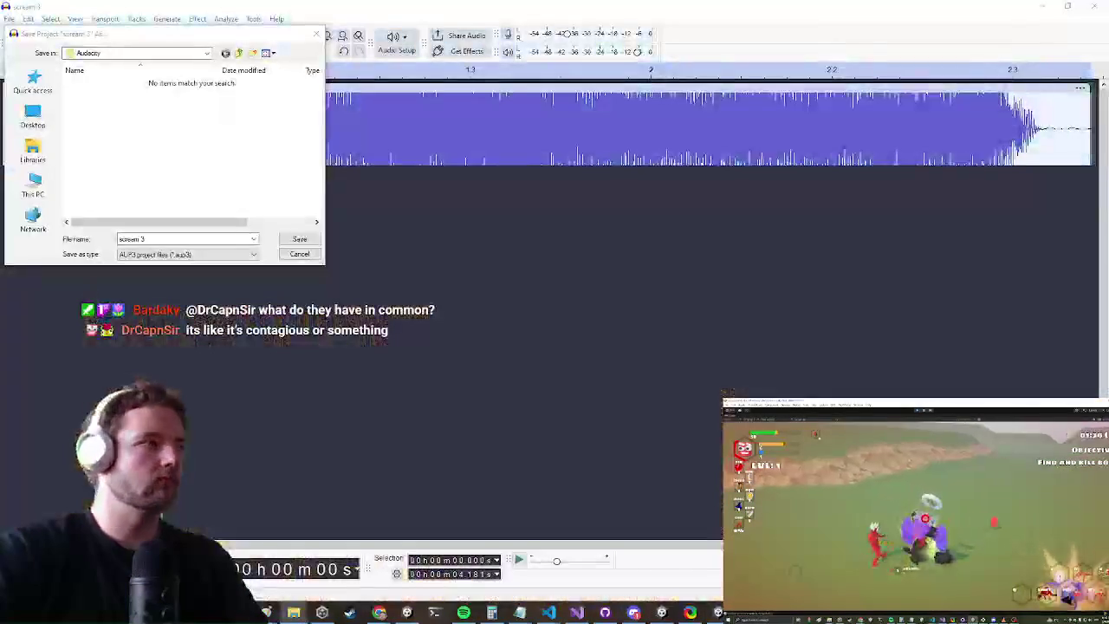
pyautogui.click(208, 53)
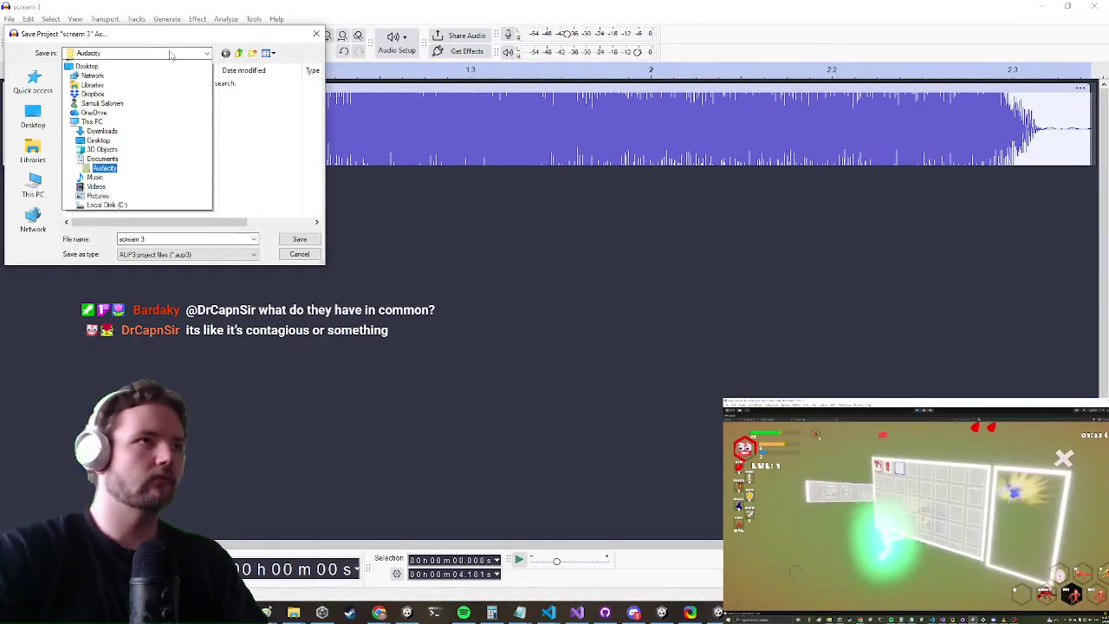
pyautogui.click(100, 184)
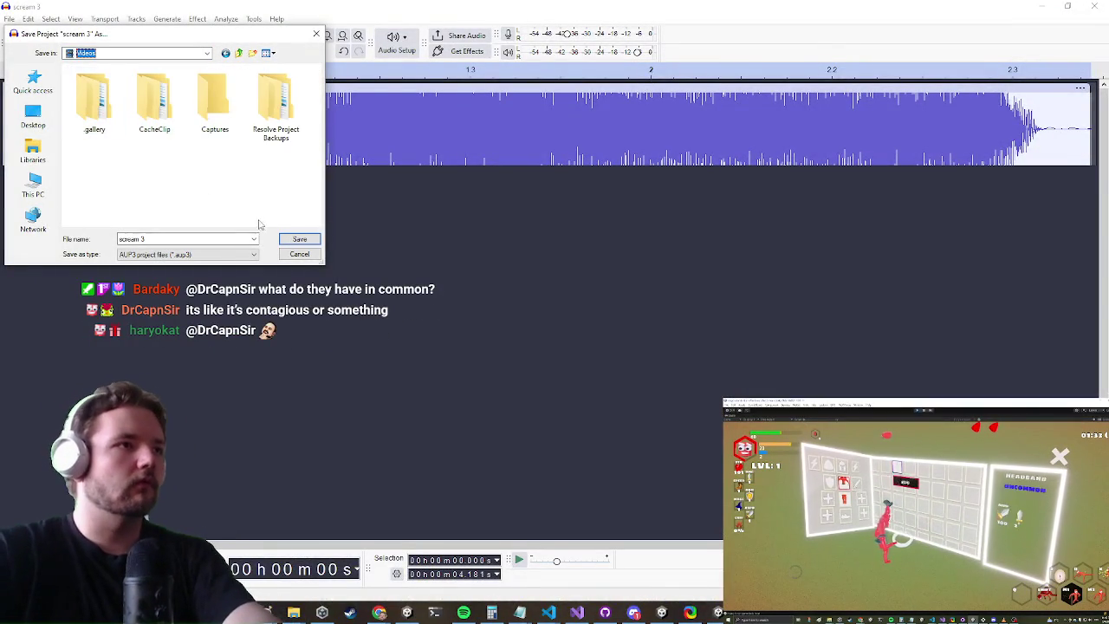
pyautogui.click(299, 239)
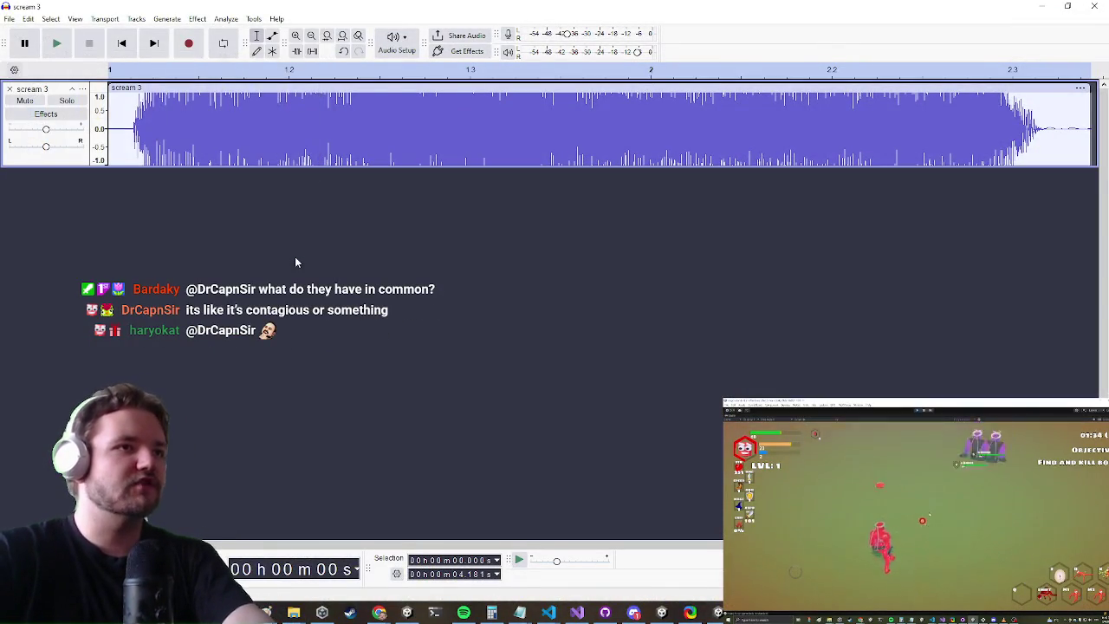
pyautogui.click(8, 19)
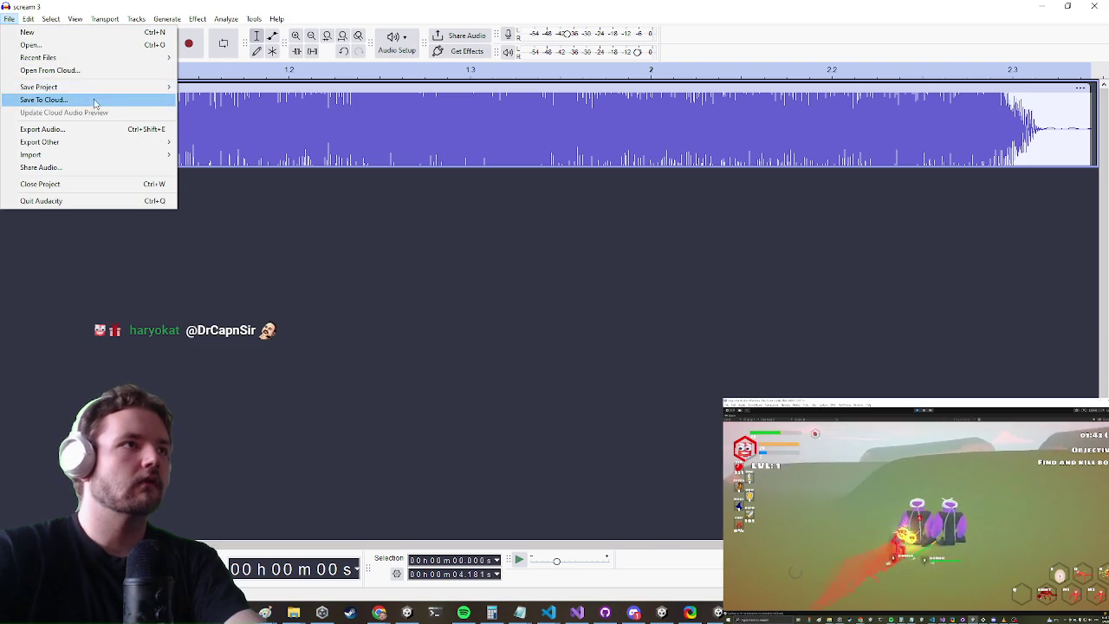
# Export the track as scream 3.wav into Hero Voice Jack, replacing the existing file
pyautogui.click(130, 130)
pyautogui.click(592, 422)
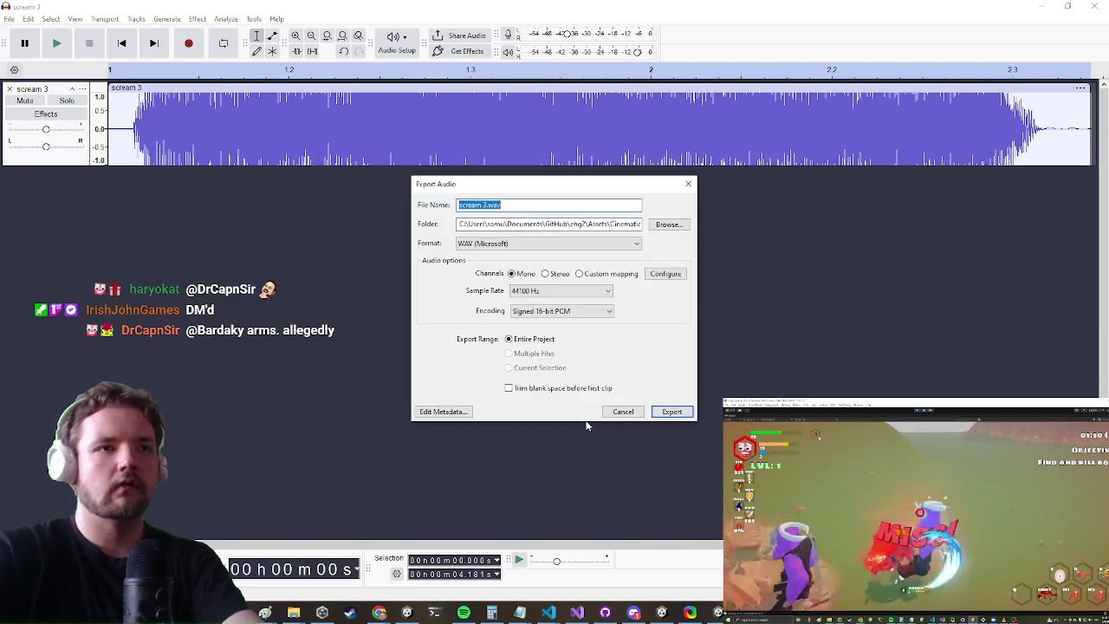
pyautogui.press('Tab')
pyautogui.hotkey('ctrl', 'v')
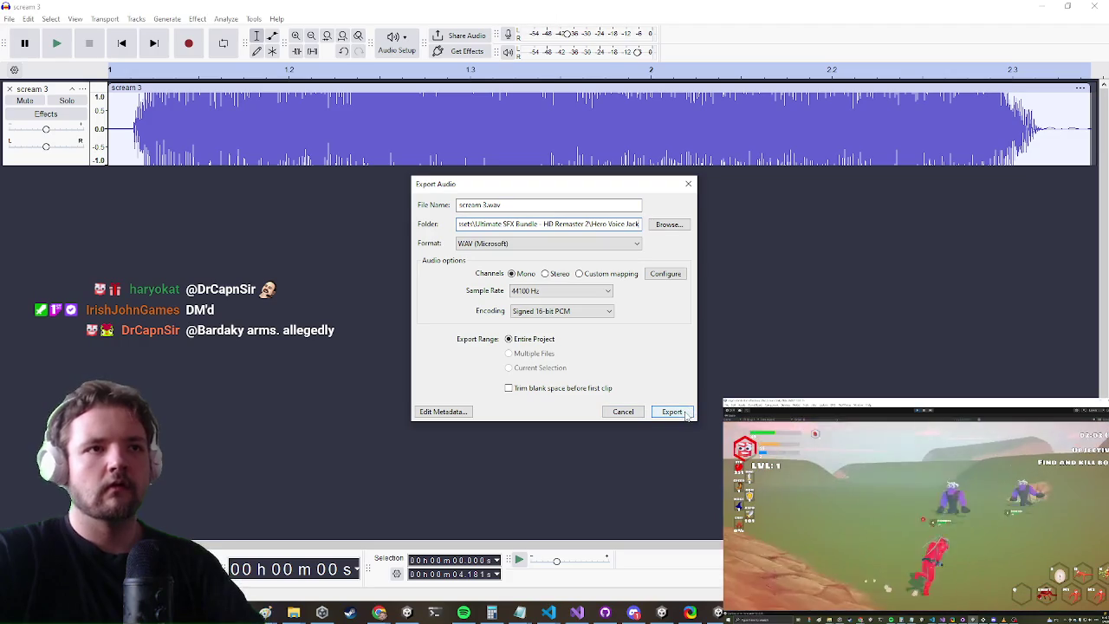
pyautogui.click(672, 413)
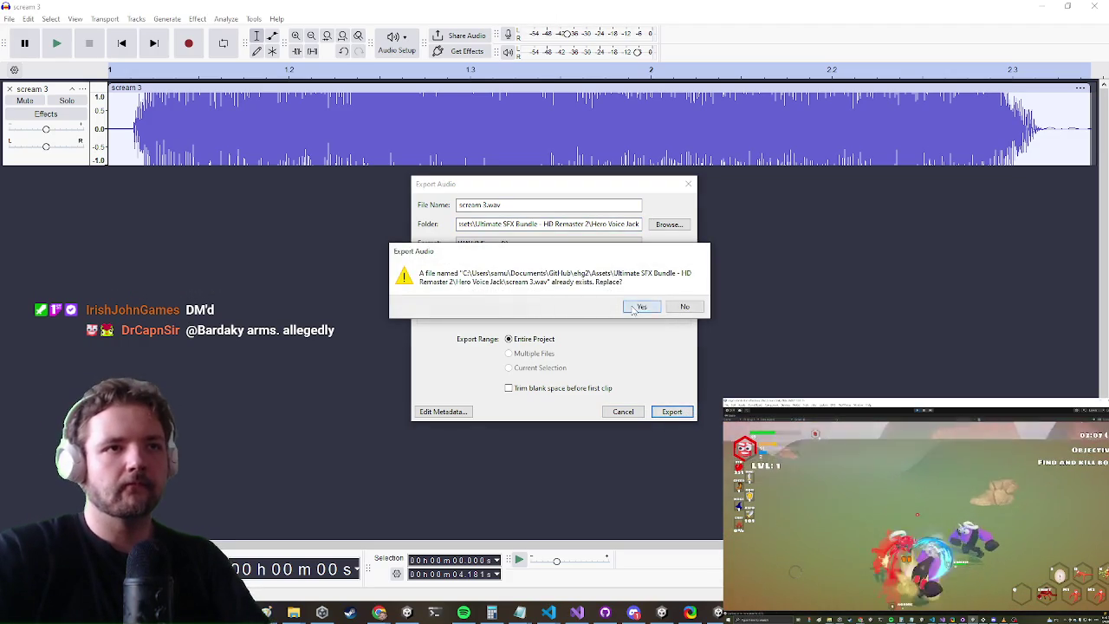
pyautogui.click(637, 308)
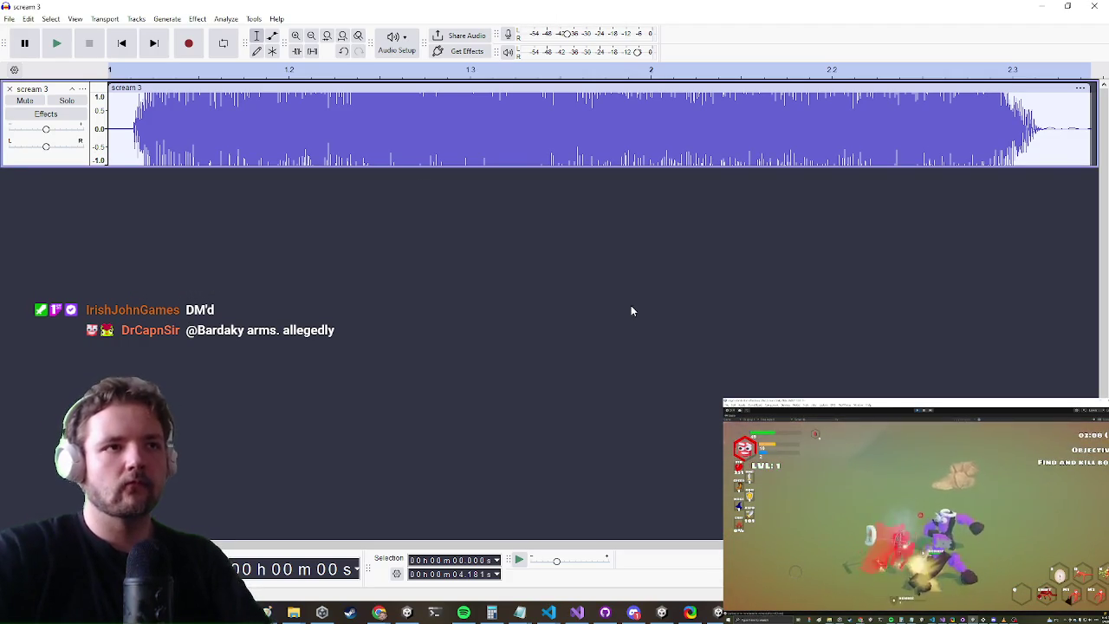
pyautogui.click(1040, 6)
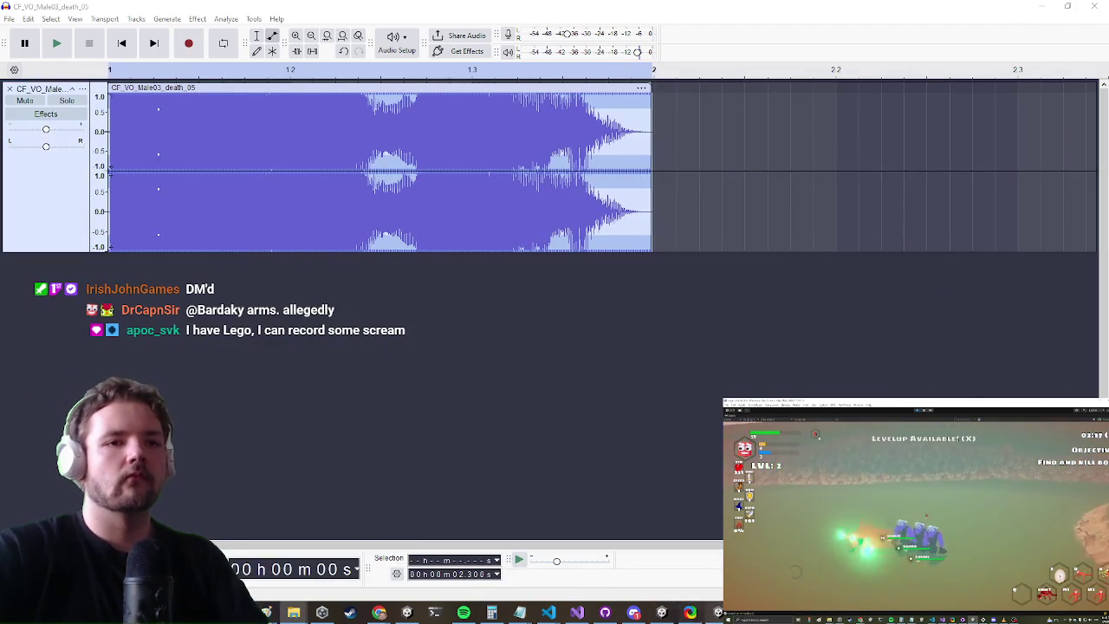
# Switch from Audacity back to the Unity editor
pyautogui.hotkey('alt', 'Tab')
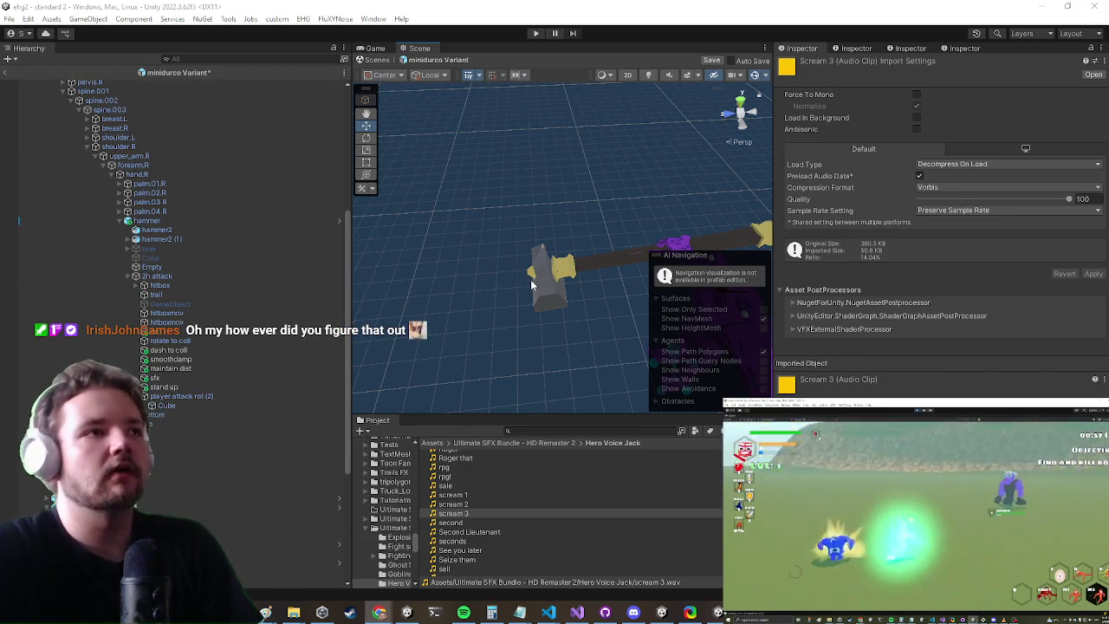
# Exit the minidurco Variant prefab to the main scene and start Play mode
pyautogui.moveTo(520, 279); pyautogui.dragTo(529, 284)
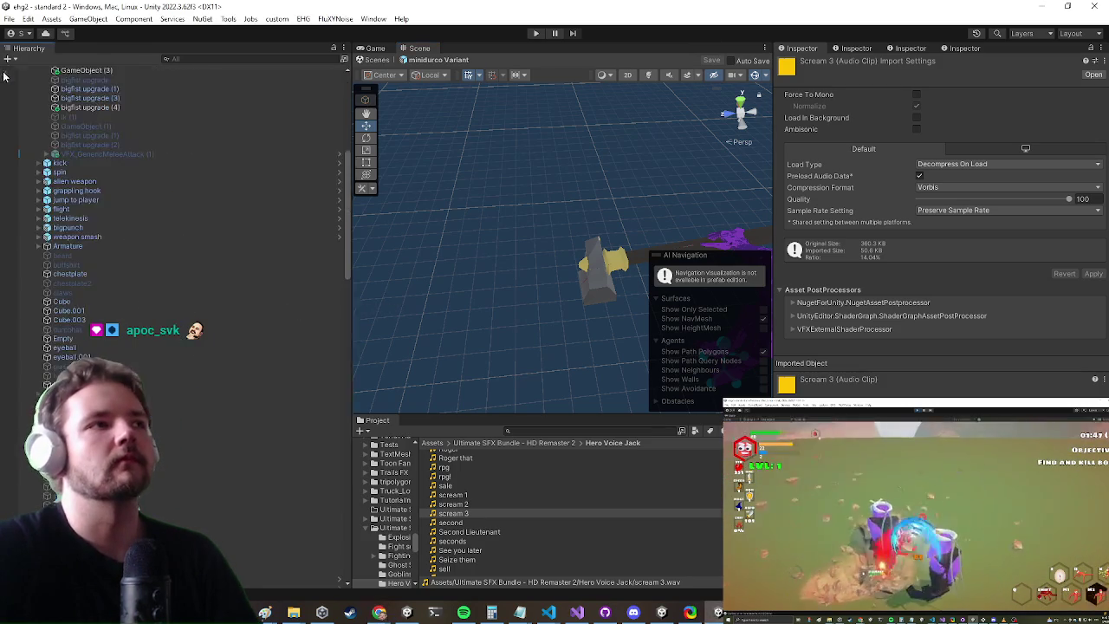
pyautogui.click(4, 73)
pyautogui.click(536, 33)
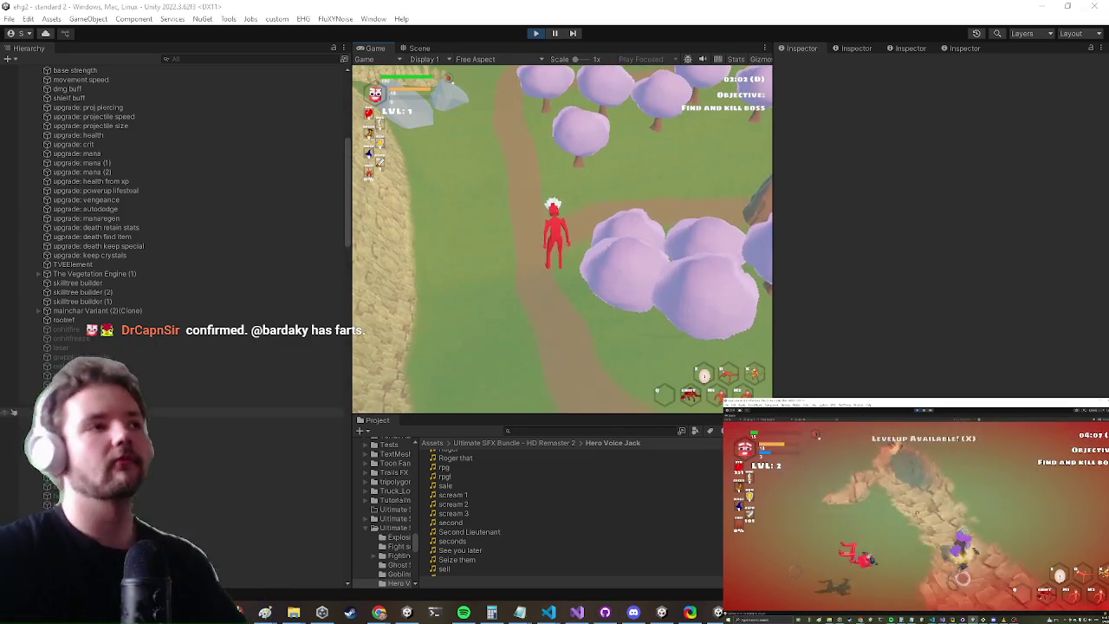
# Play with the Game view maximized, striking the blue enemy twice before running toward the purple enemy
pyautogui.hotkey('shift', 'space')
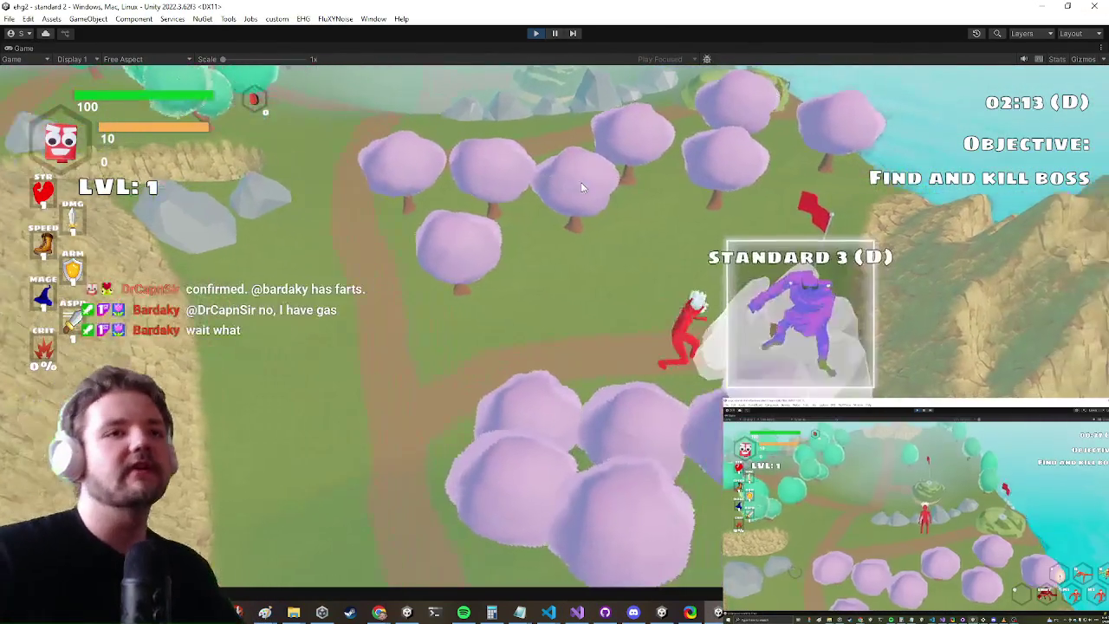
pyautogui.press('e')
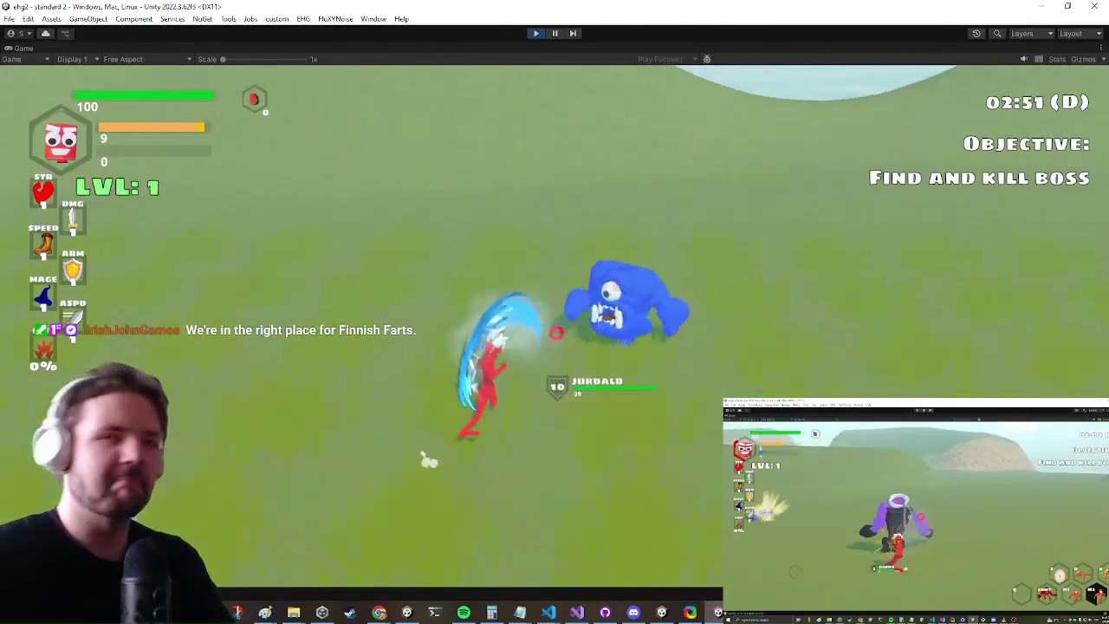
pyautogui.click(559, 336)
pyautogui.click(553, 334)
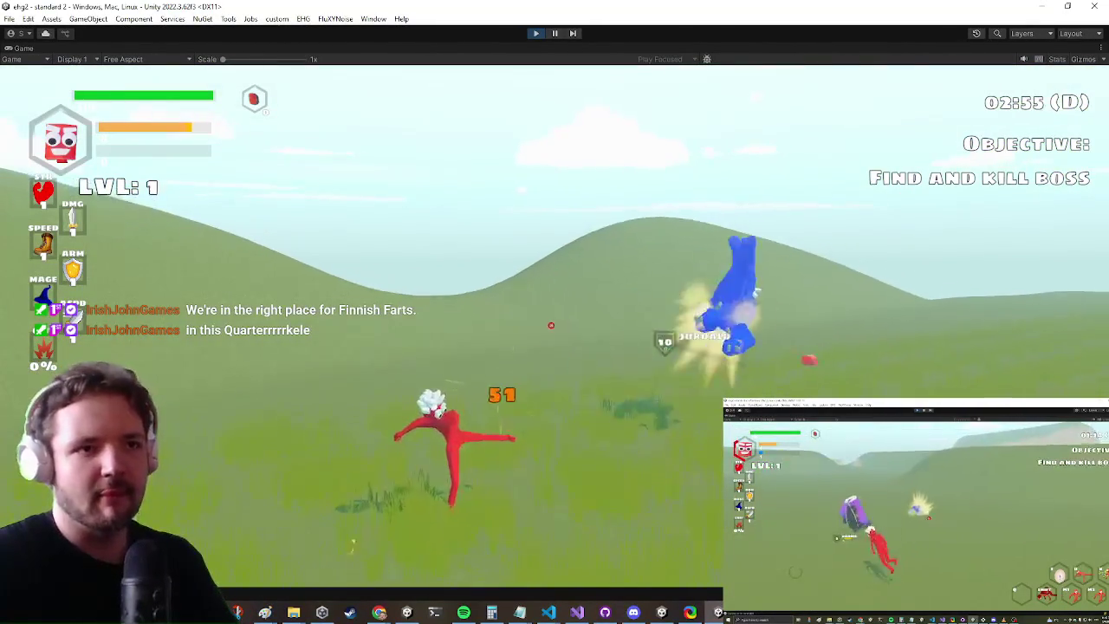
pyautogui.press('w')
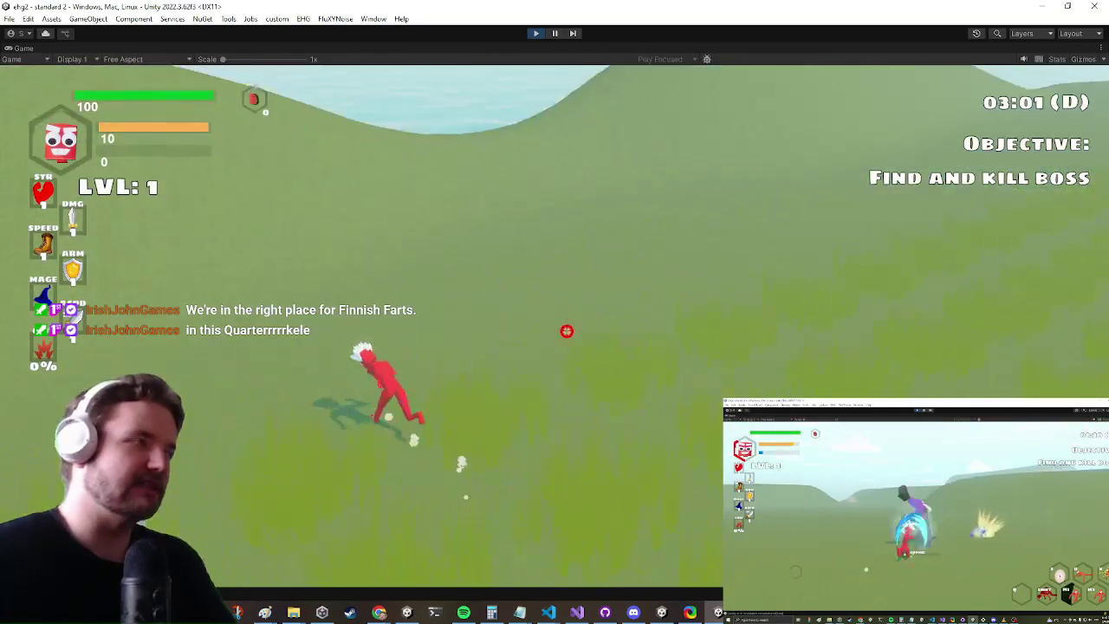
pyautogui.press('a')
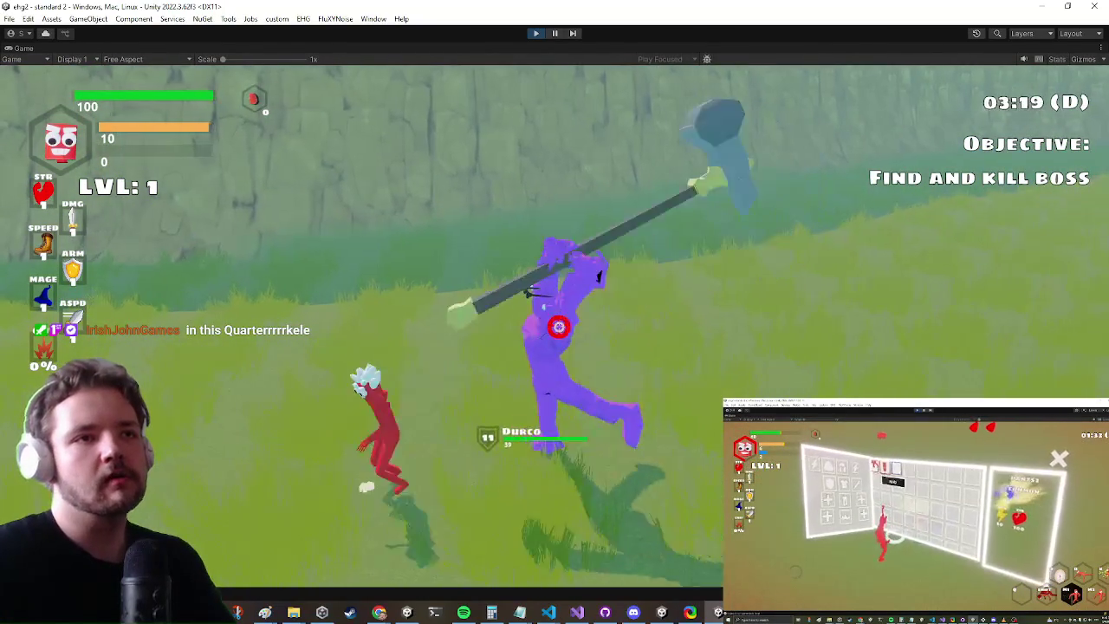
# Control the hero during the playtest, then exit Play mode with Ctrl+P
pyautogui.press('space')
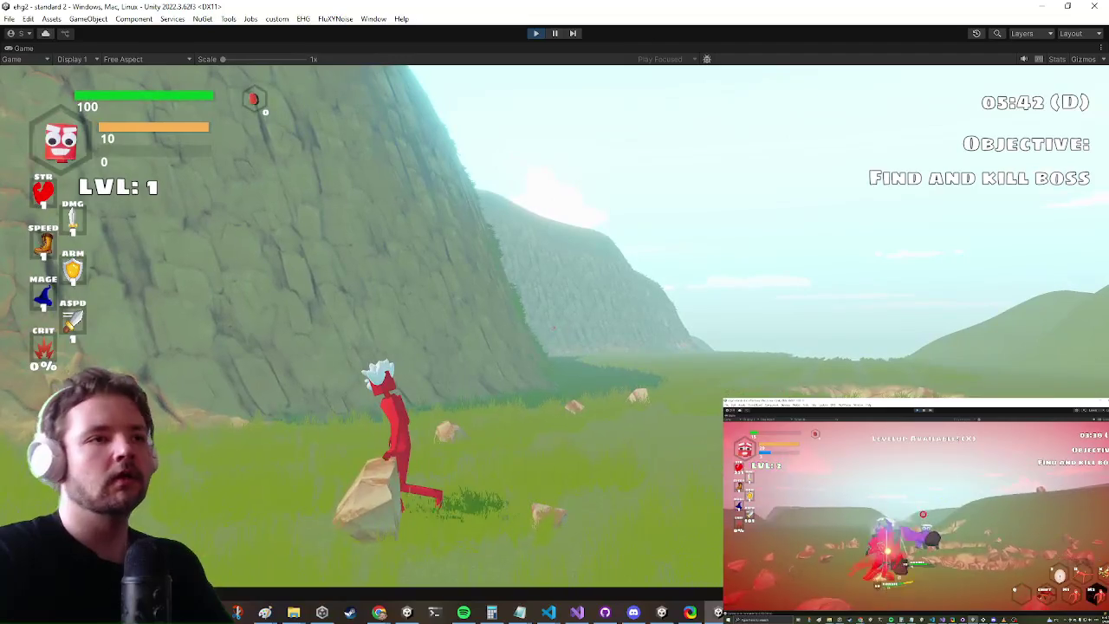
pyautogui.hotkey('ctrl', 'p')
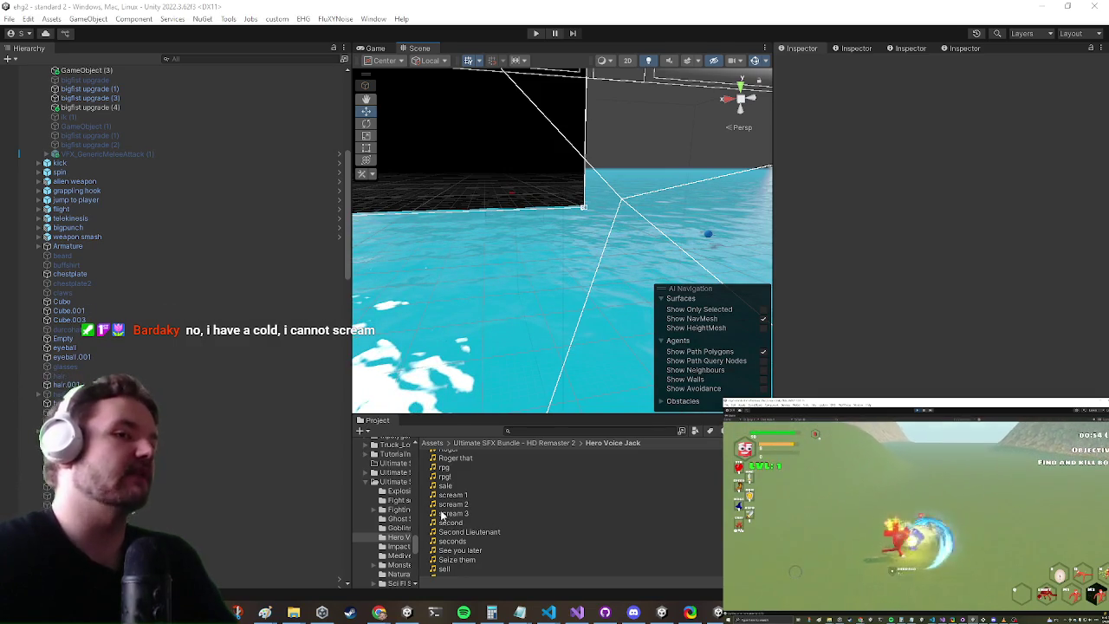
# Preview the scream 2 and scream 1 clips in Hero Voice Jack and open scream 1's actions
pyautogui.click(518, 503)
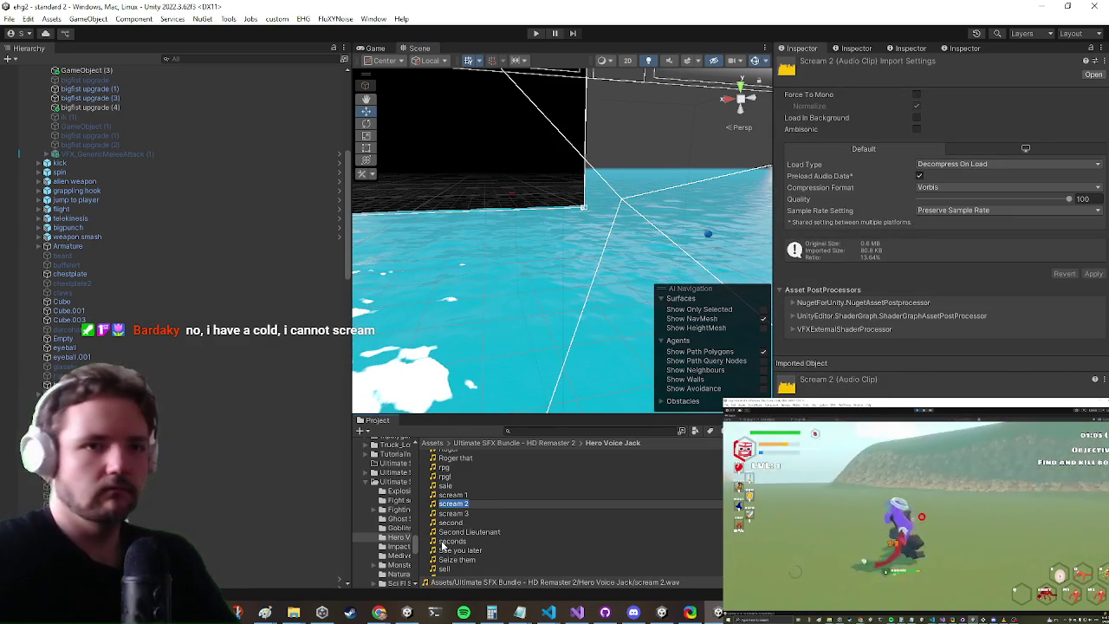
pyautogui.press('Up')
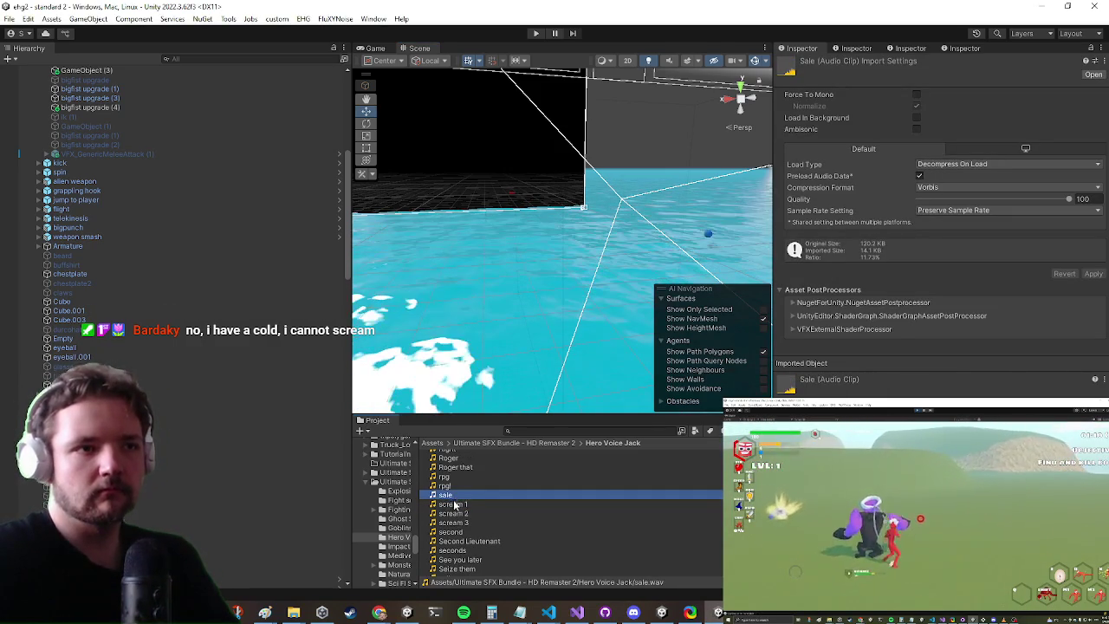
pyautogui.scroll(1, 455, 506)
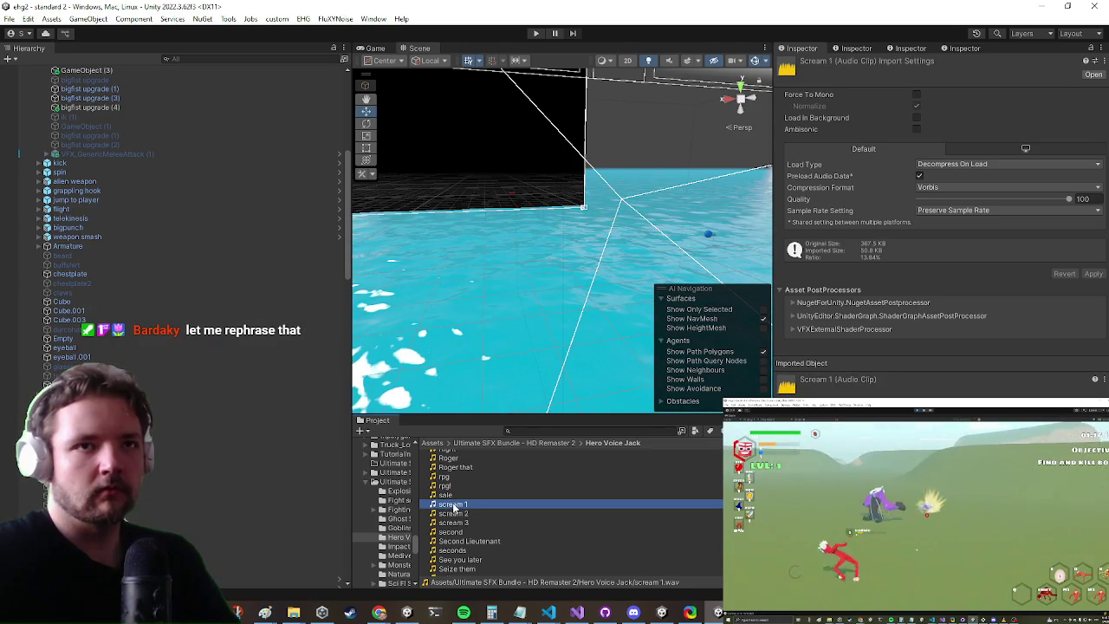
pyautogui.click(454, 505)
pyautogui.scroll(1, 485, 511)
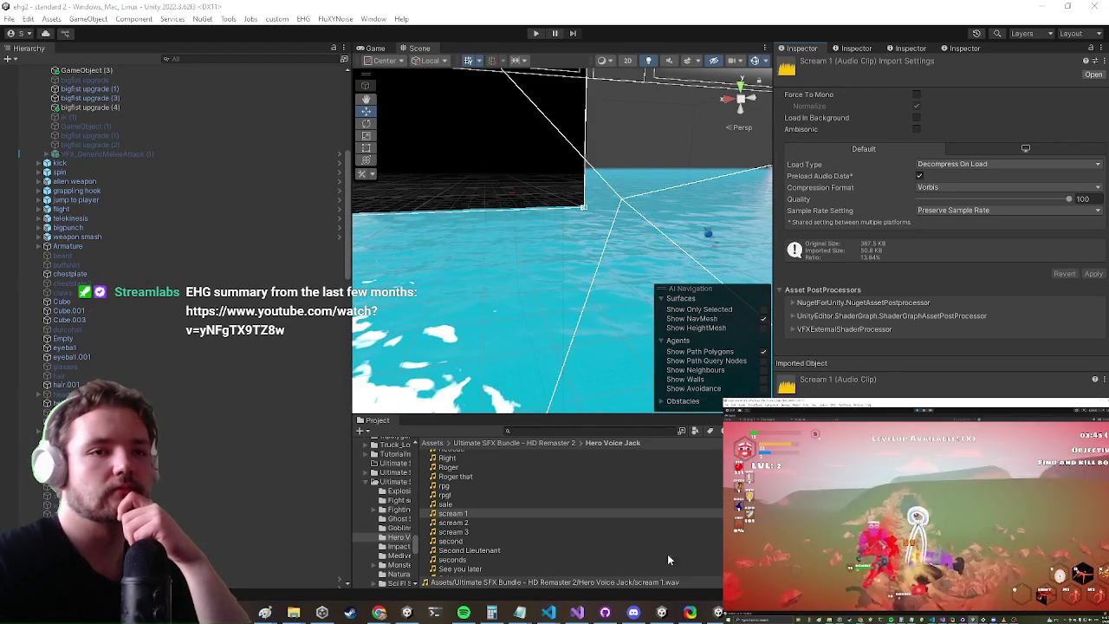
pyautogui.rightClick(466, 513)
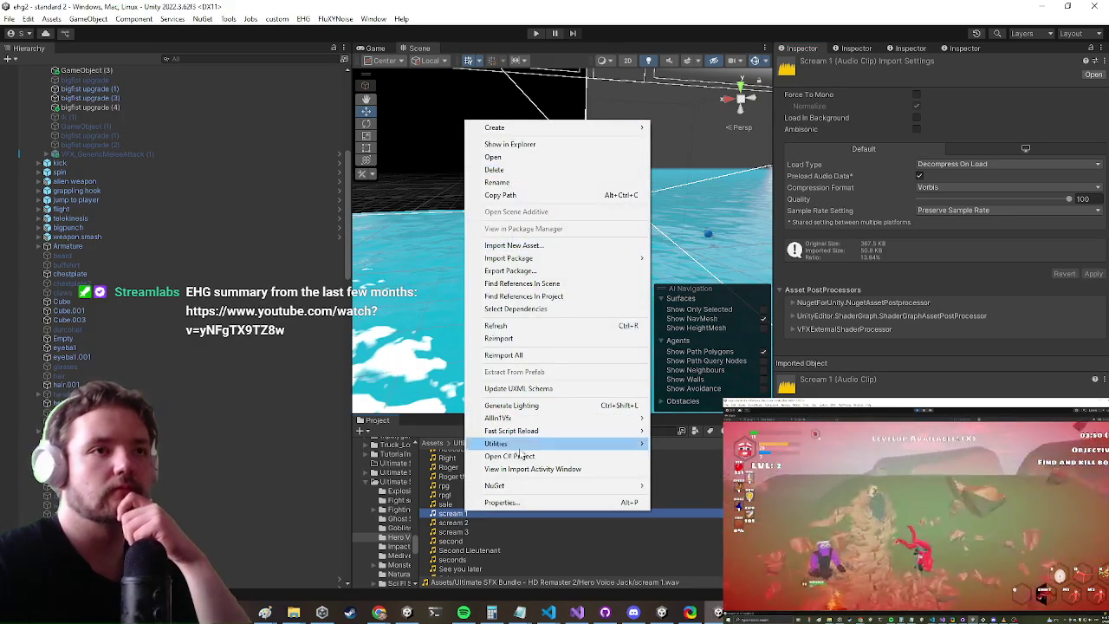
# Dismiss the scream 1 menu, move to scream 4, and show its file in Explorer
pyautogui.press('Escape')
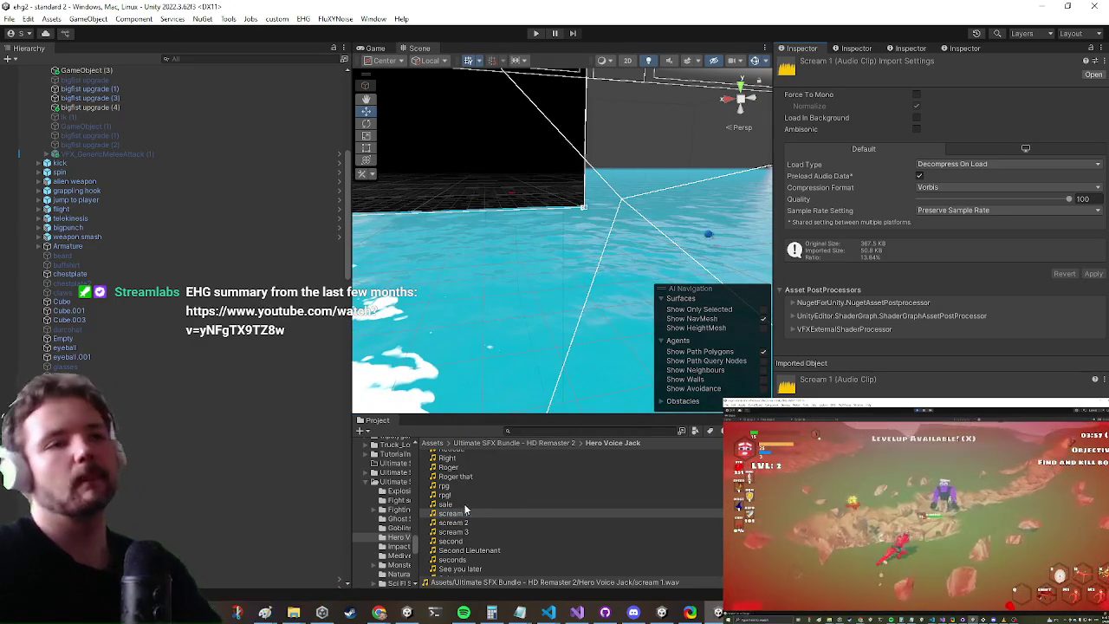
pyautogui.click(453, 514)
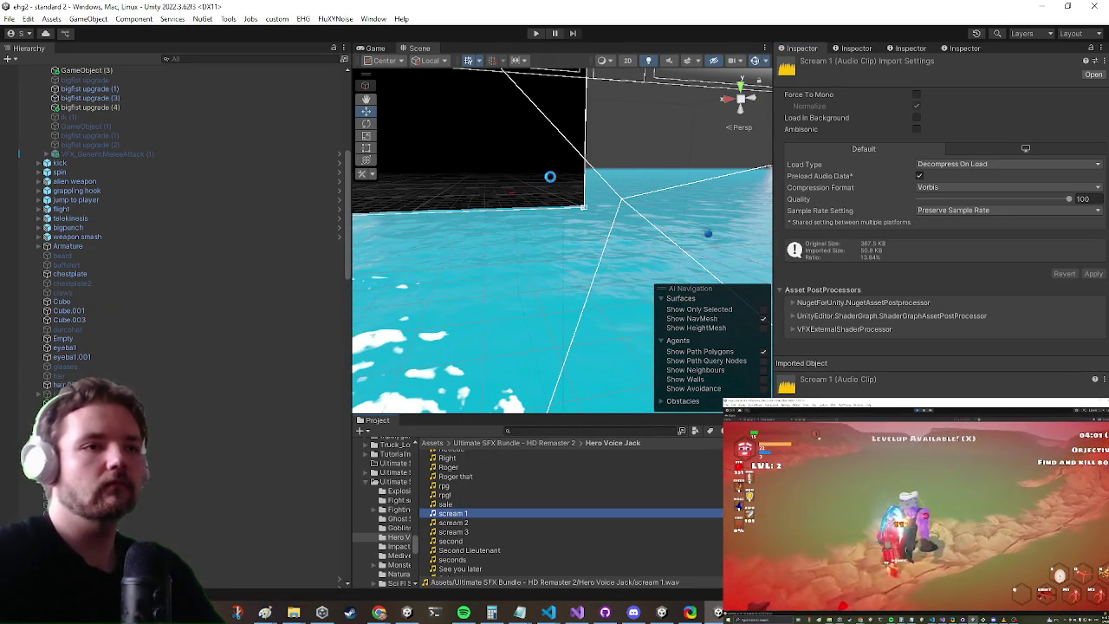
pyautogui.press('Down')
pyautogui.press('Down')
pyautogui.press('Down')
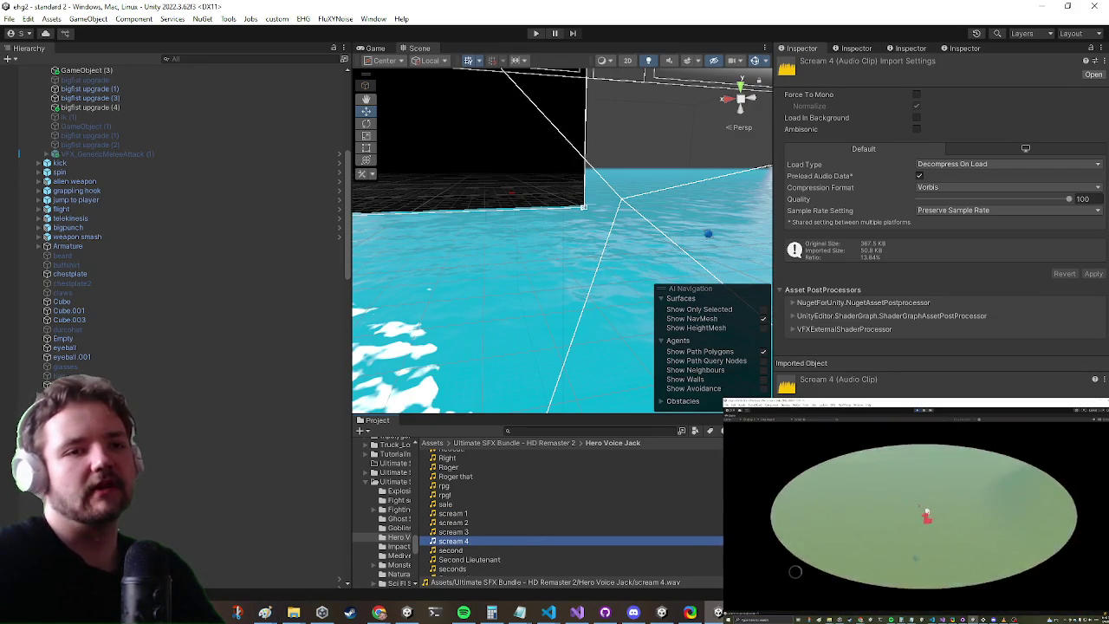
pyautogui.rightClick(462, 546)
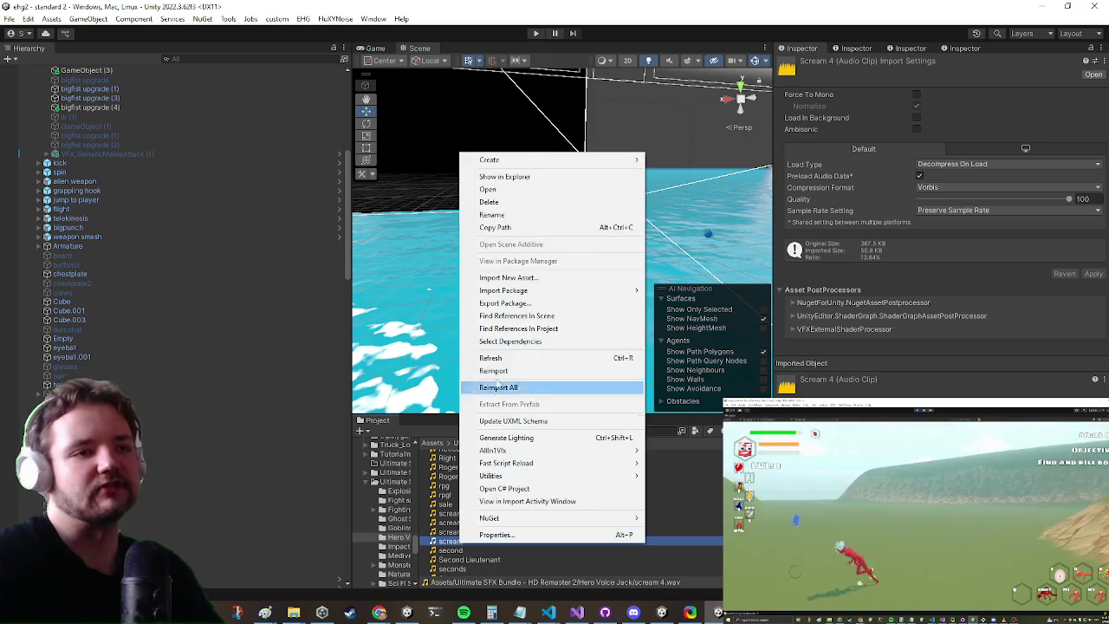
pyautogui.click(595, 181)
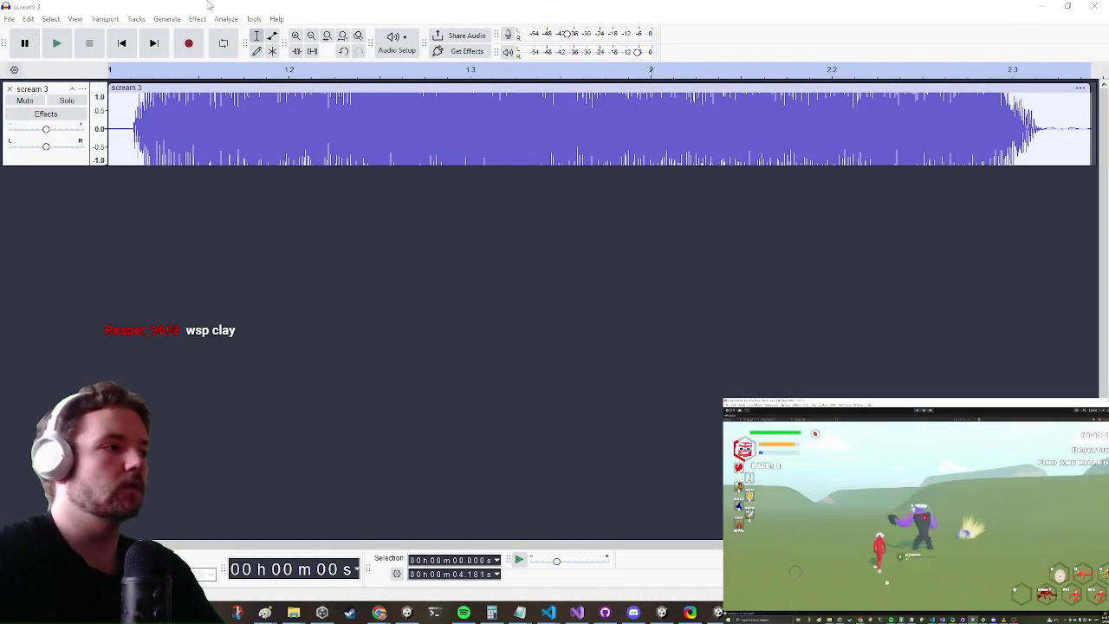
# Open Audacity's File menu while viewing the scream 3 waveform
pyautogui.click(10, 18)
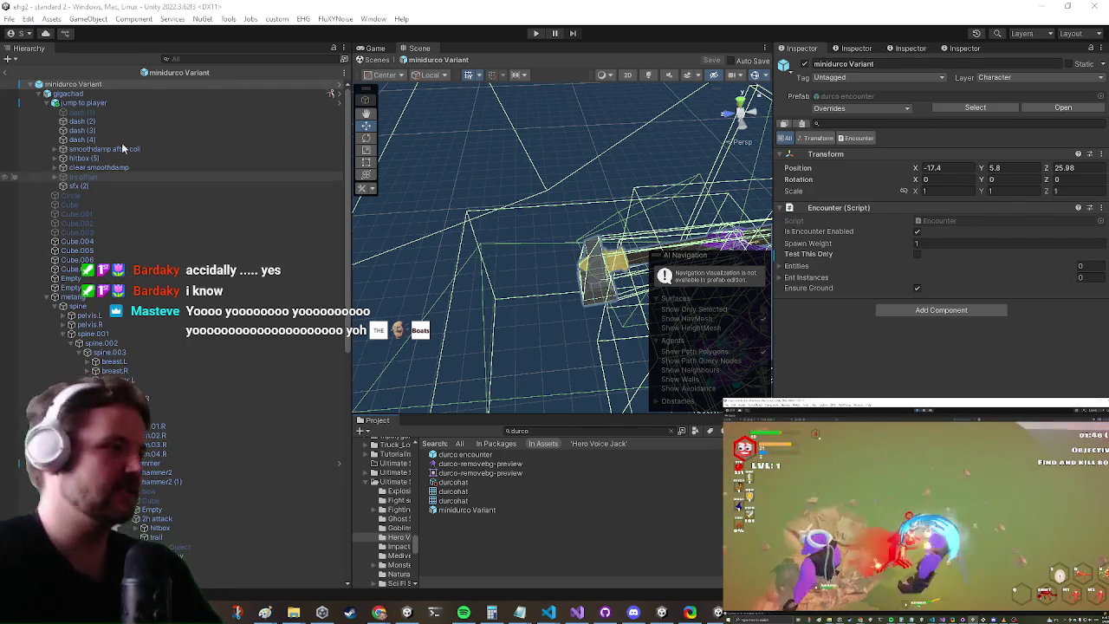
# Select gigachad and add scream 4 as the single Default Voicelines entry in AI Control
pyautogui.click(84, 102)
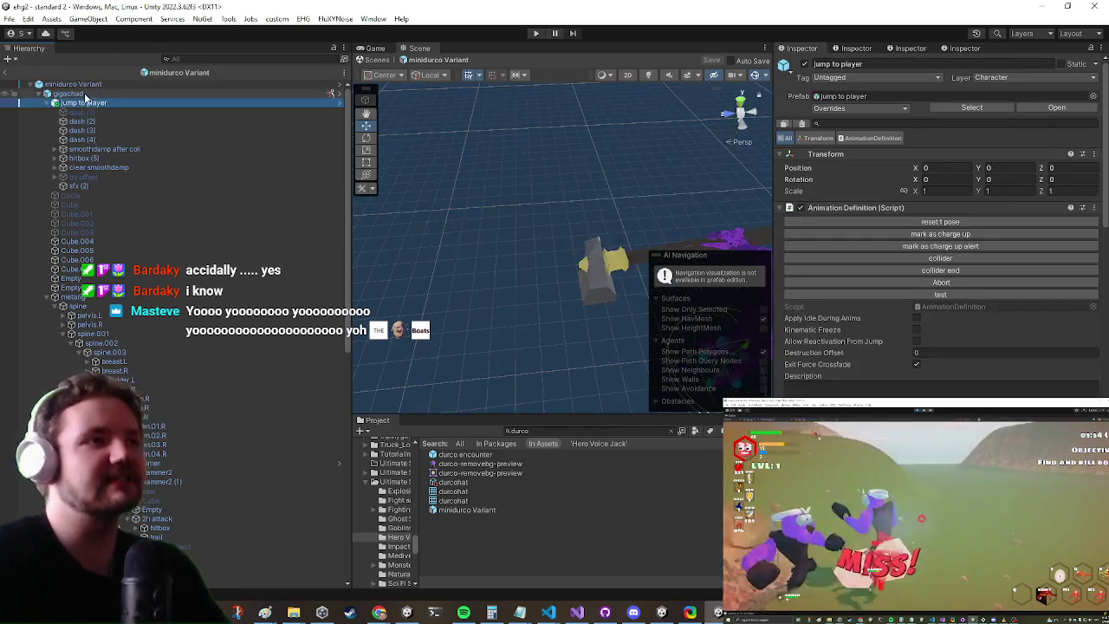
pyautogui.click(78, 94)
pyautogui.scroll(-5, 944, 346)
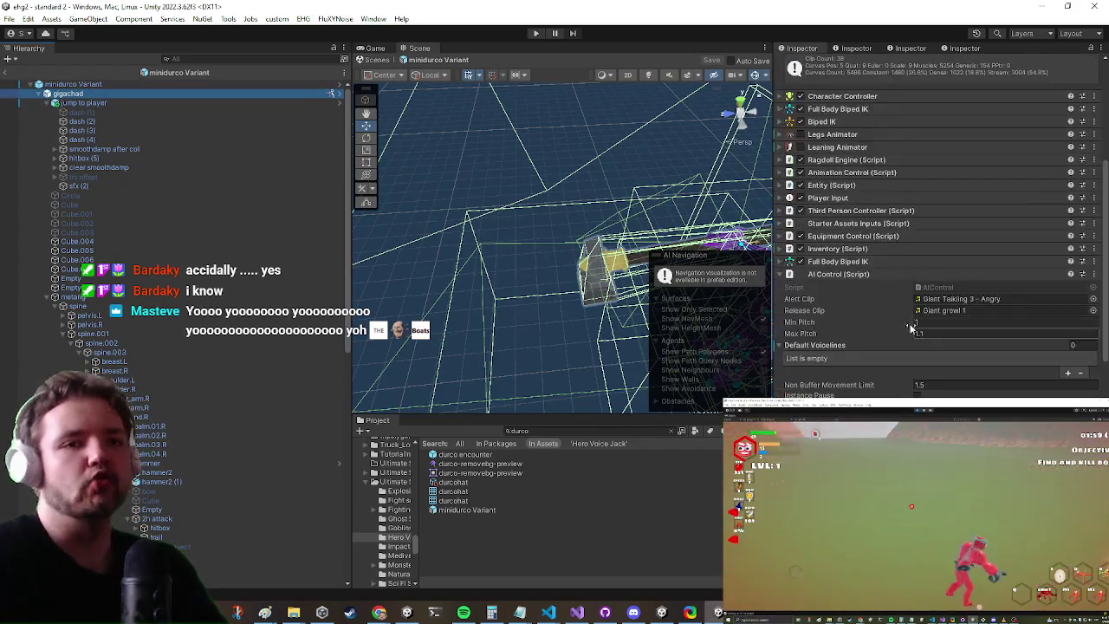
pyautogui.scroll(-2, 849, 312)
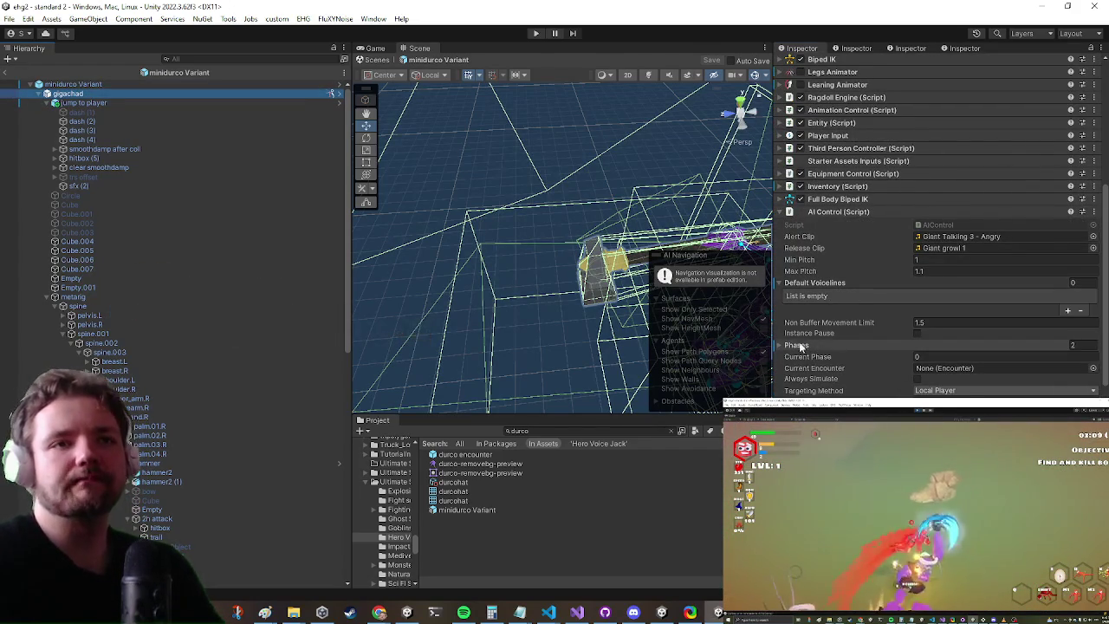
pyautogui.click(799, 345)
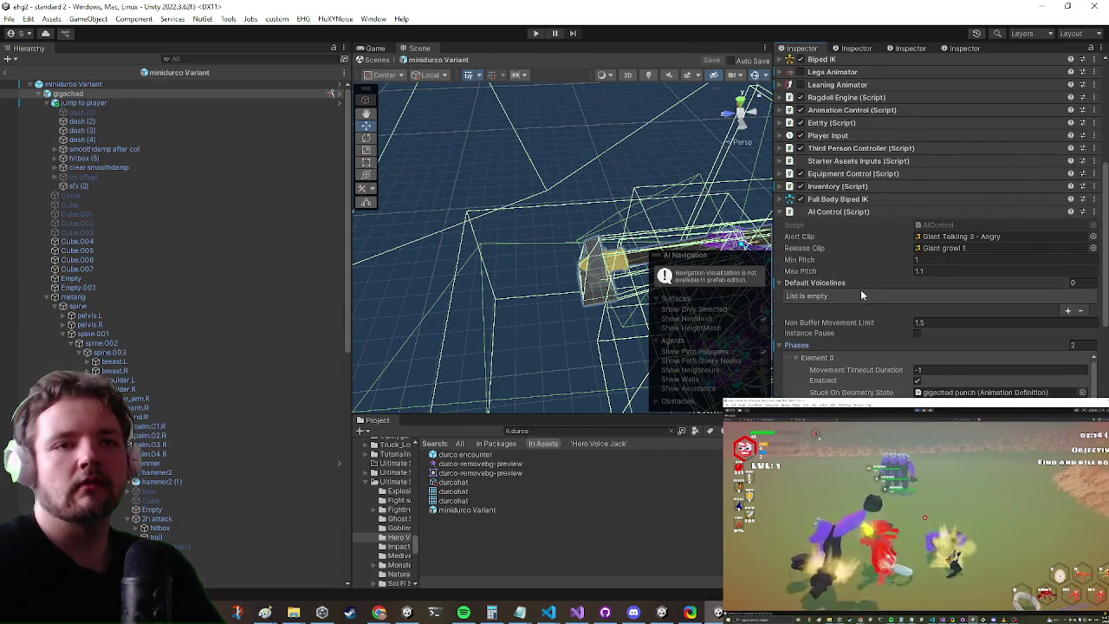
pyautogui.click(1071, 311)
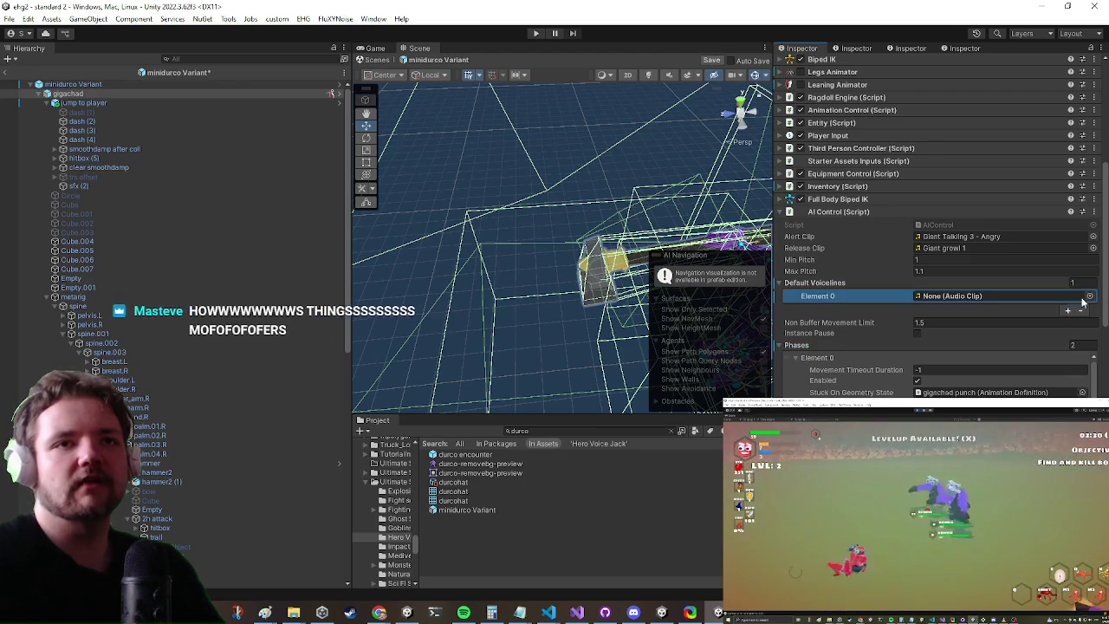
pyautogui.click(1091, 299)
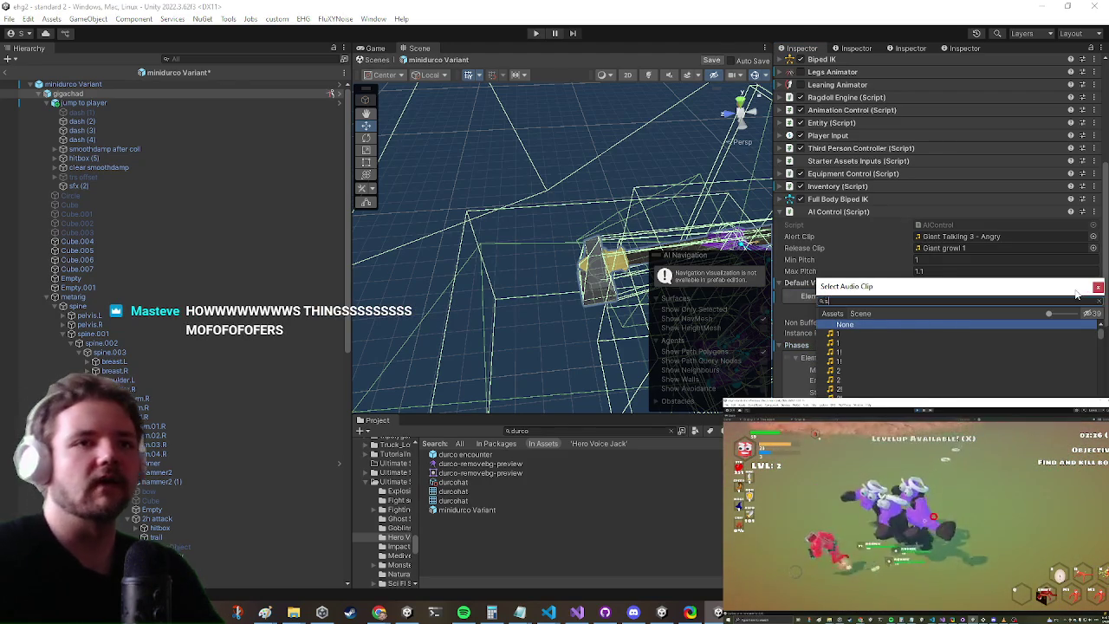
pyautogui.write('cream 4')
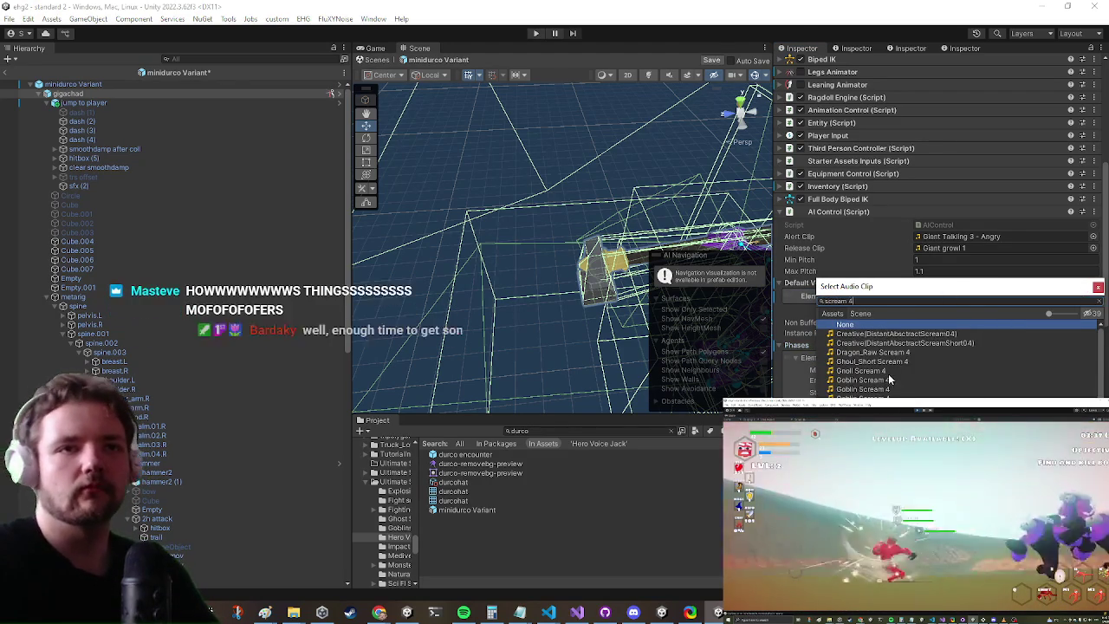
pyautogui.scroll(-3, 888, 373)
pyautogui.click(852, 249)
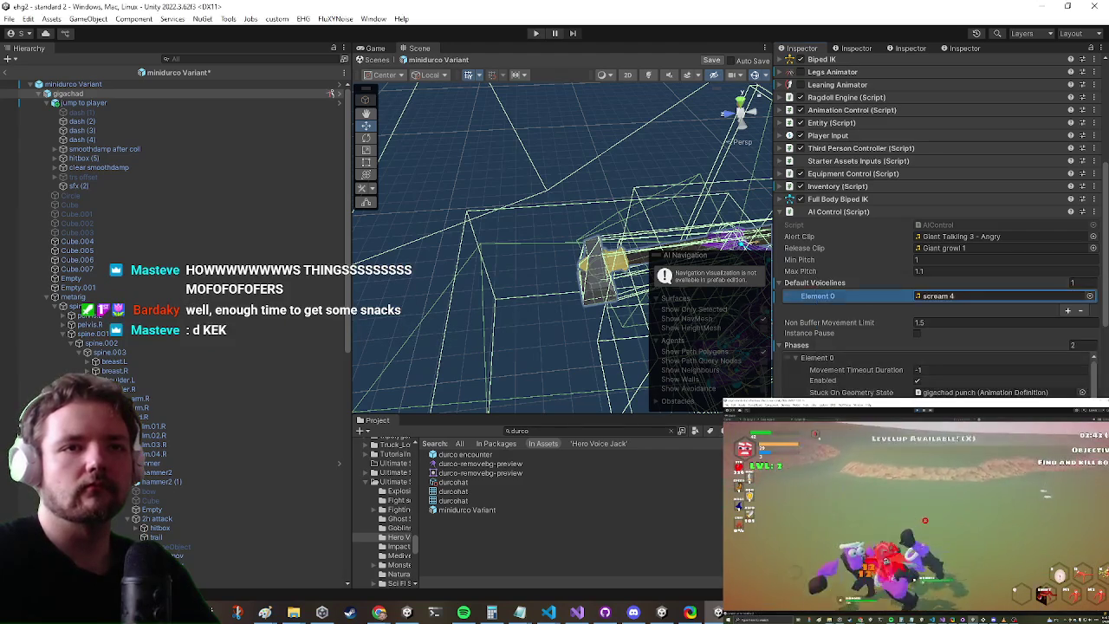
pyautogui.rightClick(826, 213)
# In AIControl.cs, set the default voiceline pitchMax to .8f and pitchMin to 0.7f
pyautogui.click(861, 357)
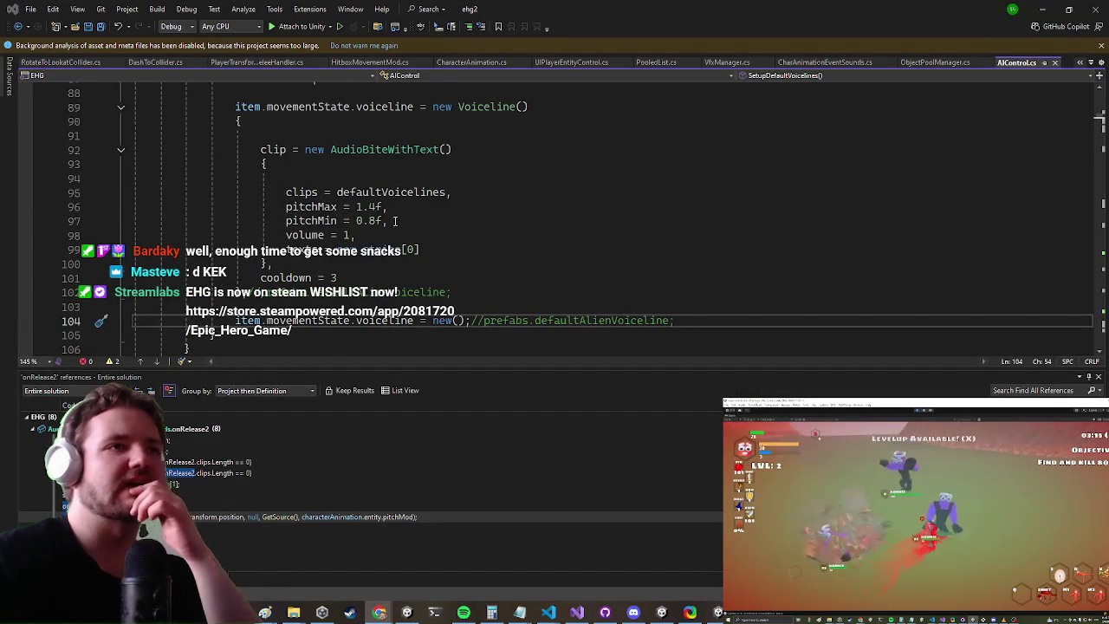
pyautogui.scroll(3, 402, 121)
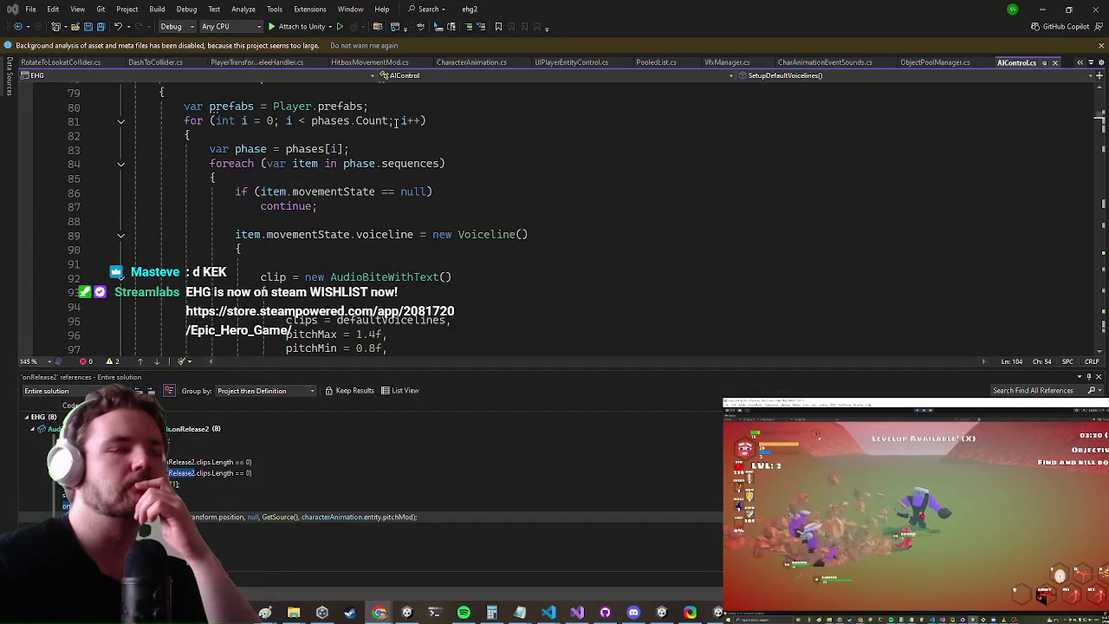
pyautogui.scroll(-2, 396, 123)
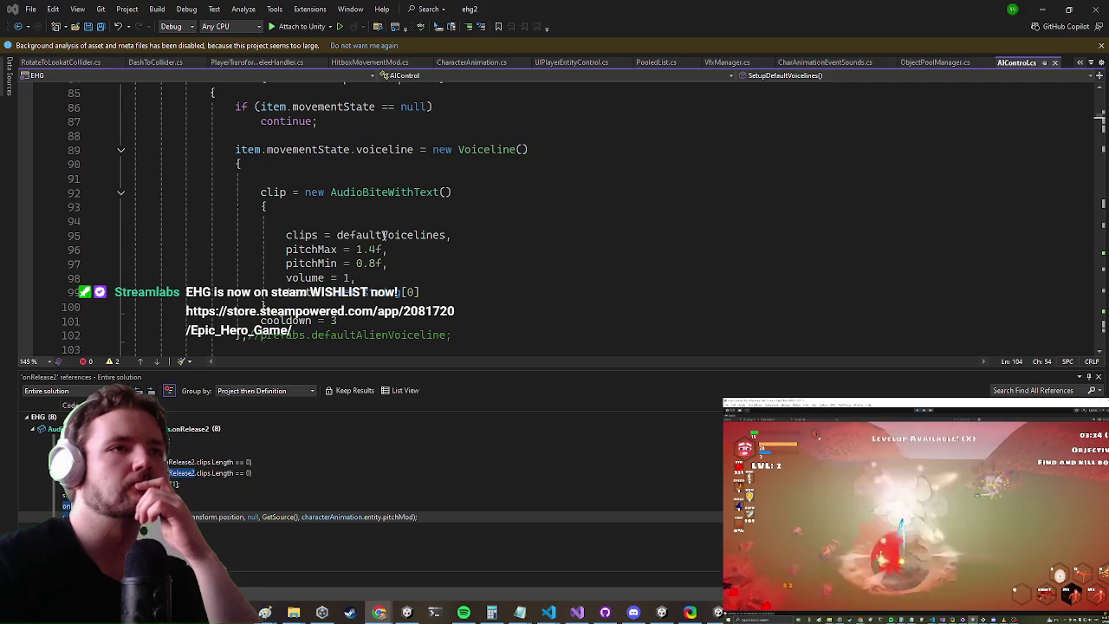
pyautogui.moveTo(384, 236)
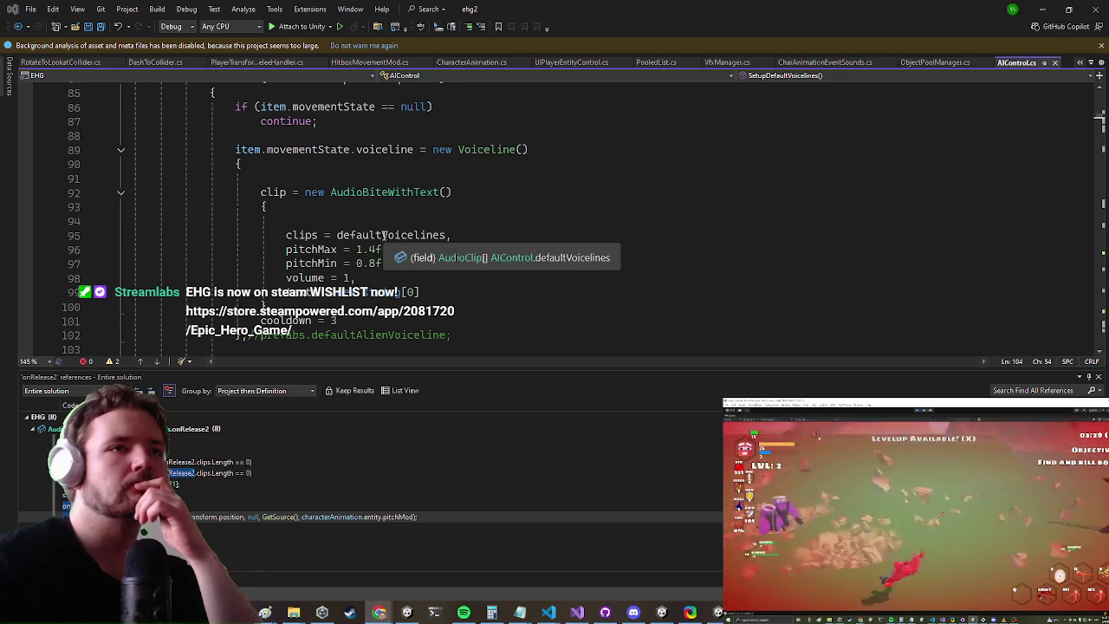
pyautogui.doubleClick(384, 235)
pyautogui.scroll(-2, 512, 211)
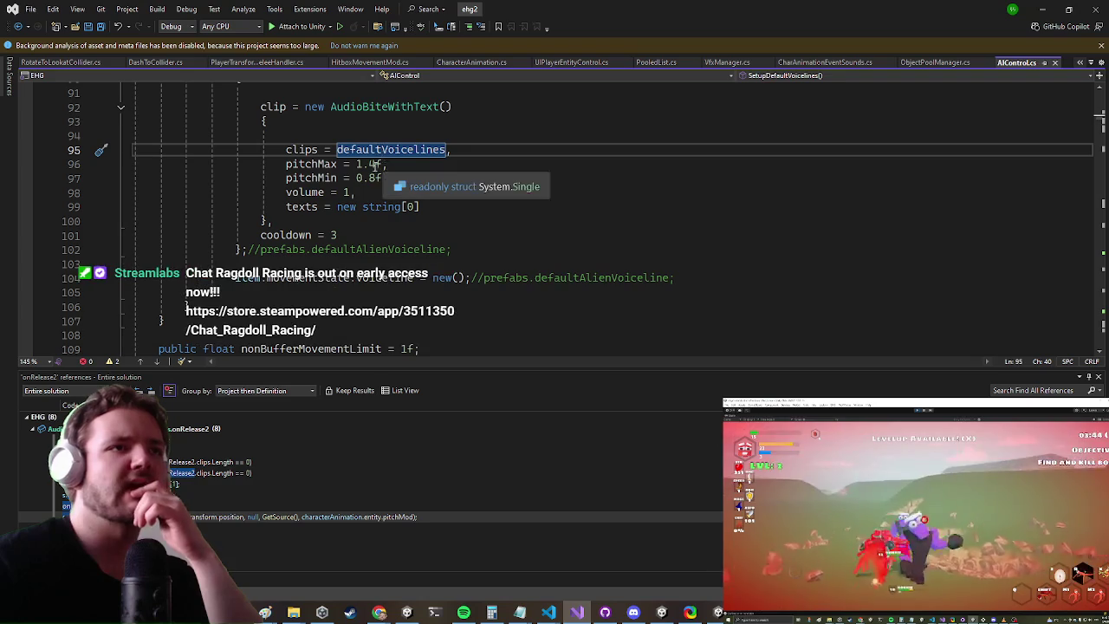
pyautogui.click(376, 163)
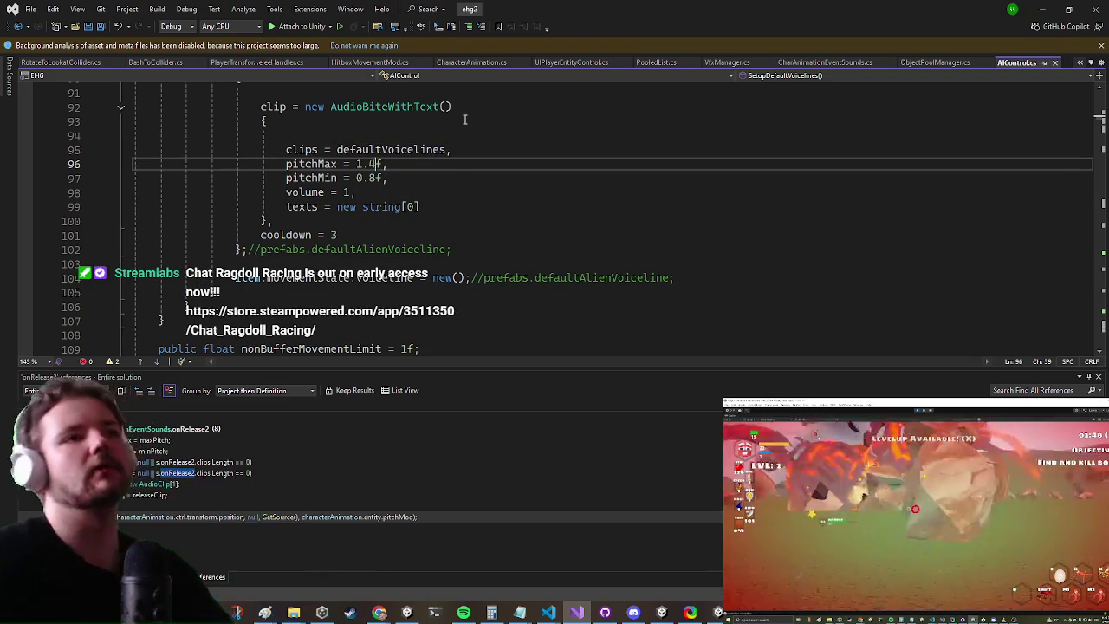
pyautogui.hotkey('shift', 'Left')
pyautogui.hotkey('shift', 'Left')
pyautogui.hotkey('shift', 'Left')
pyautogui.write('.')
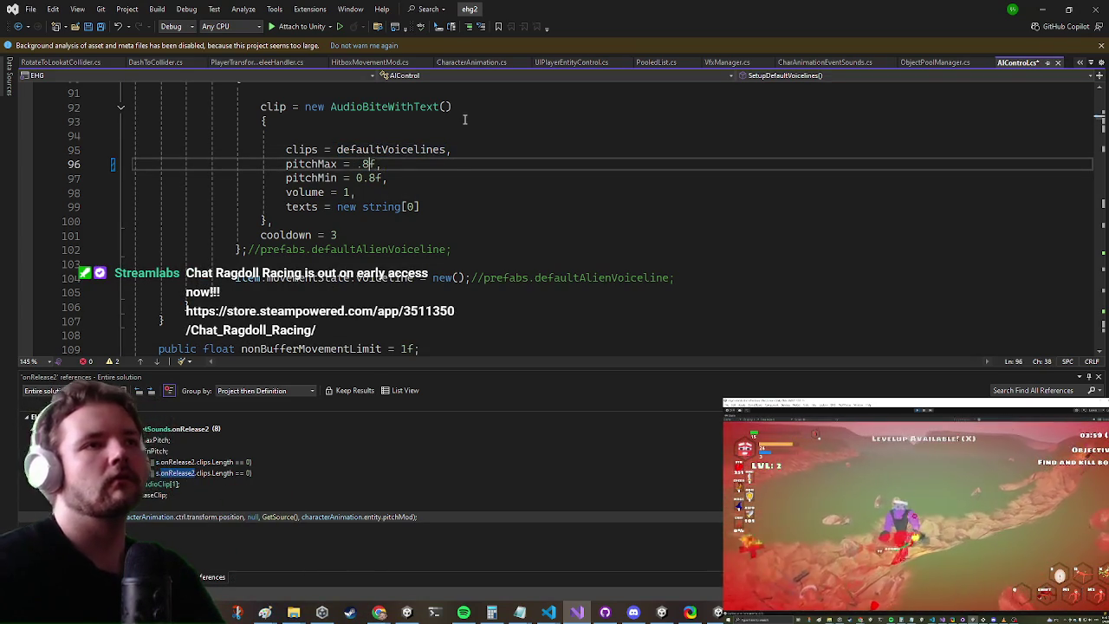
pyautogui.press('Down')
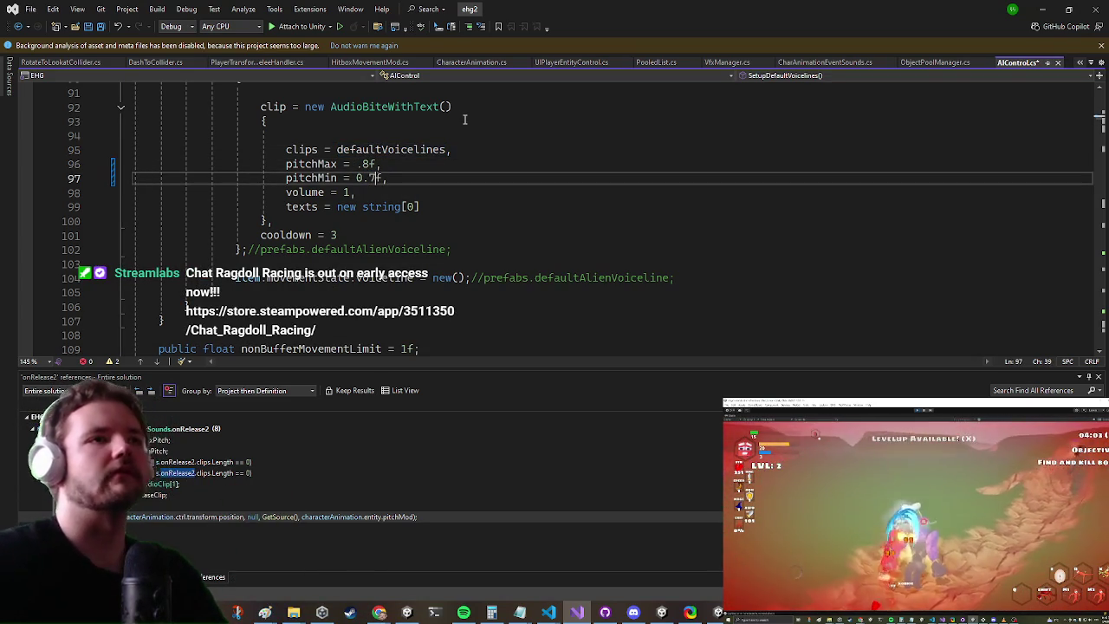
pyautogui.click(405, 209)
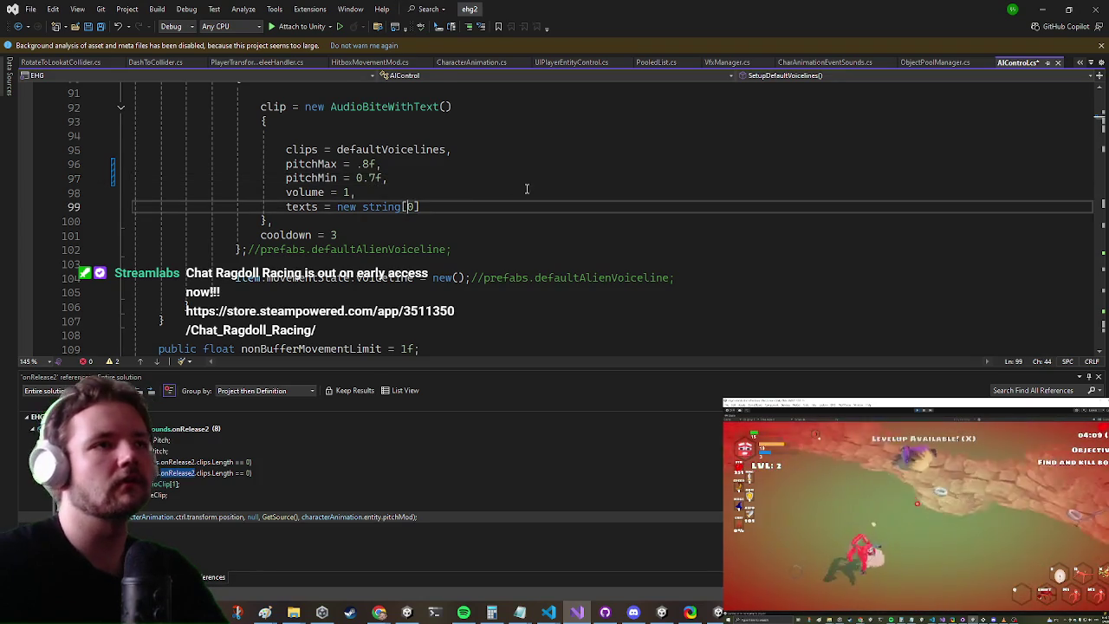
# Comment out line 104, which resets the enemy's voiceline to blank, and return to Unity
pyautogui.scroll(2, 528, 189)
pyautogui.scroll(-2, 529, 289)
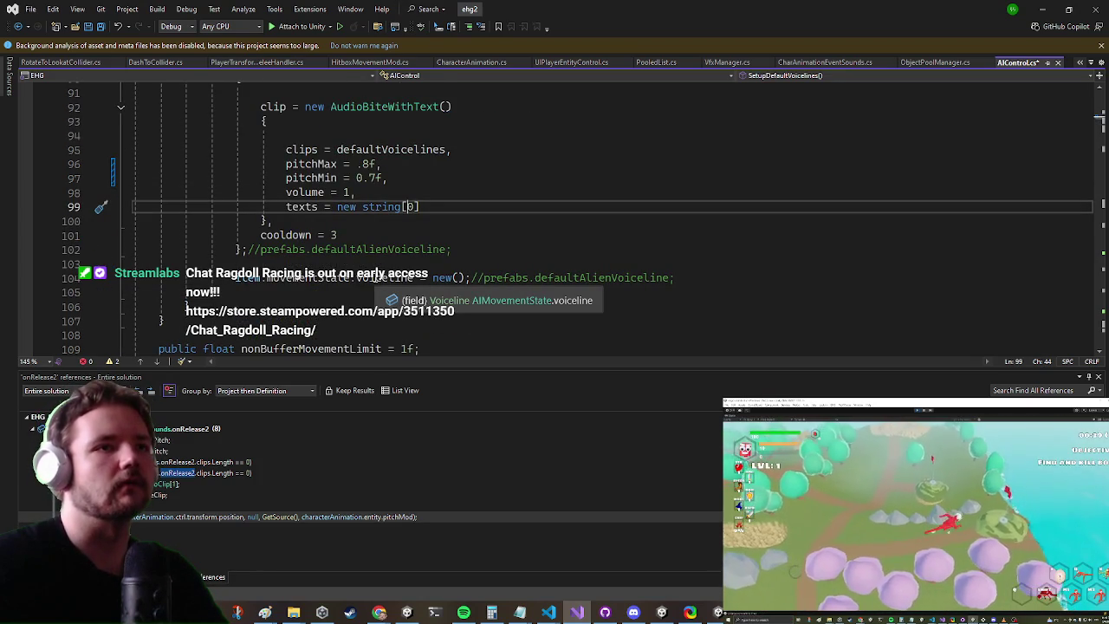
pyautogui.scroll(3, 196, 166)
pyautogui.scroll(-2, 258, 165)
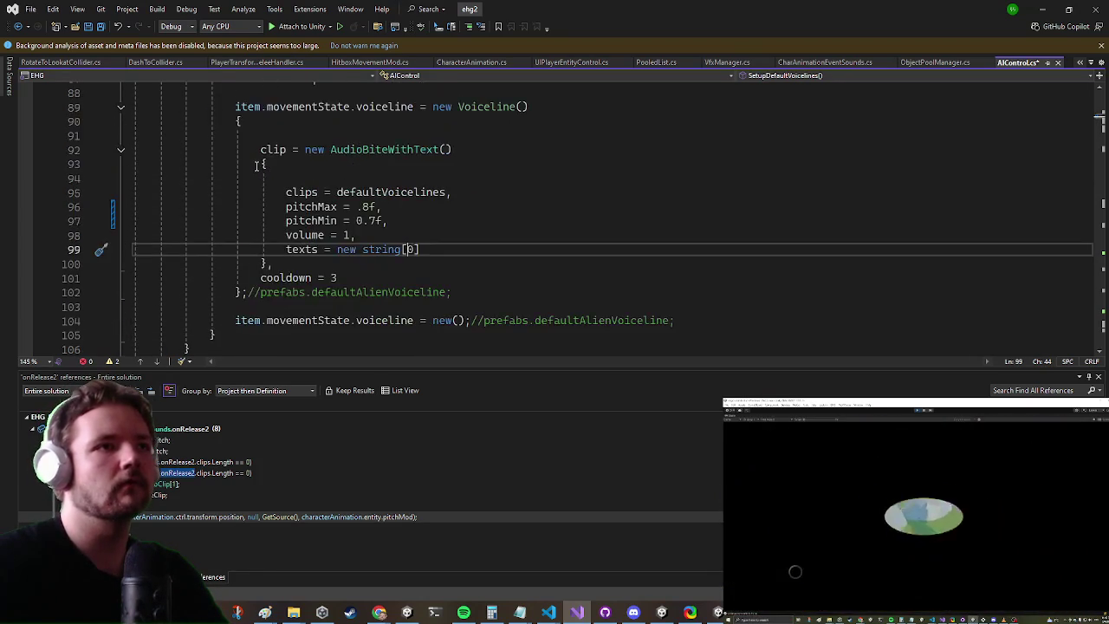
pyautogui.click(235, 320)
pyautogui.write('//')
pyautogui.click(649, 249)
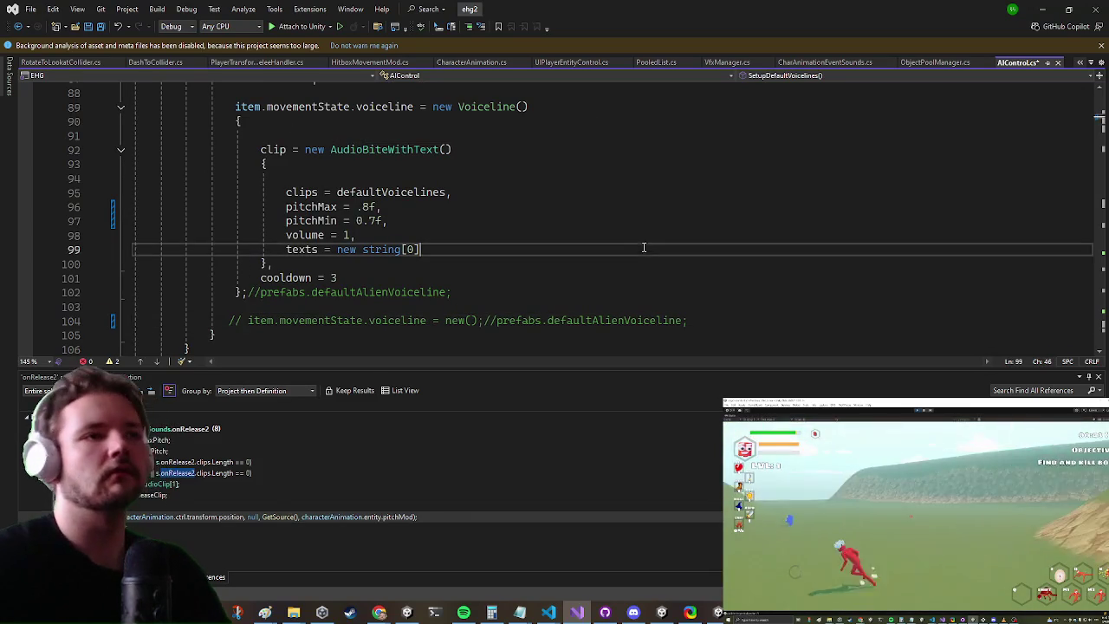
pyautogui.click(1042, 8)
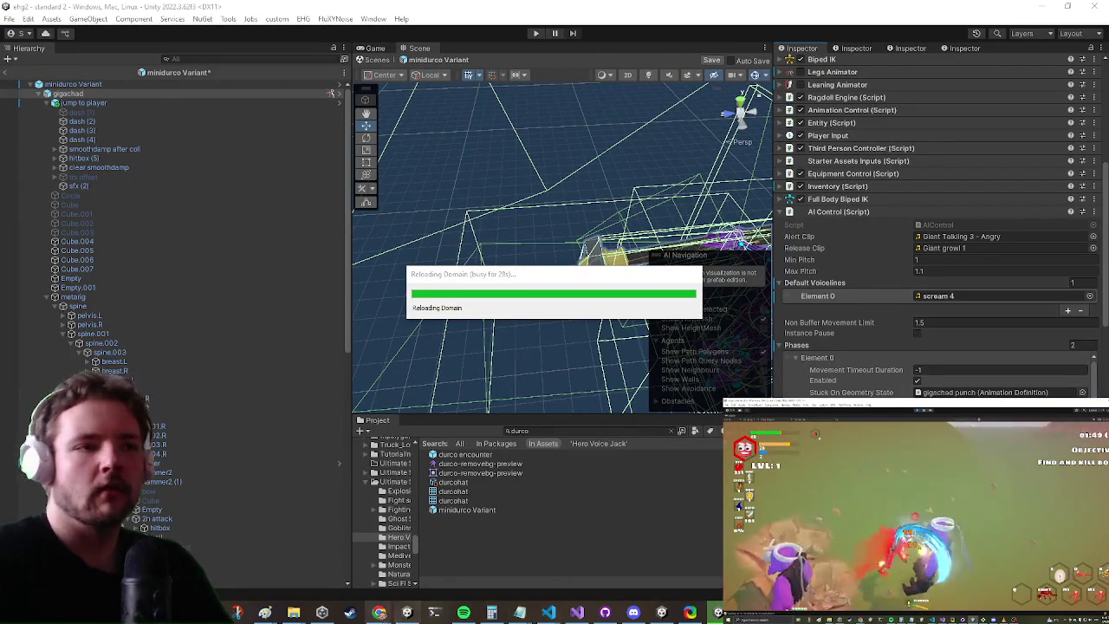
# Wait for Unity to recompile and reload the edited AI Control script
pyautogui.moveTo(378, 613)
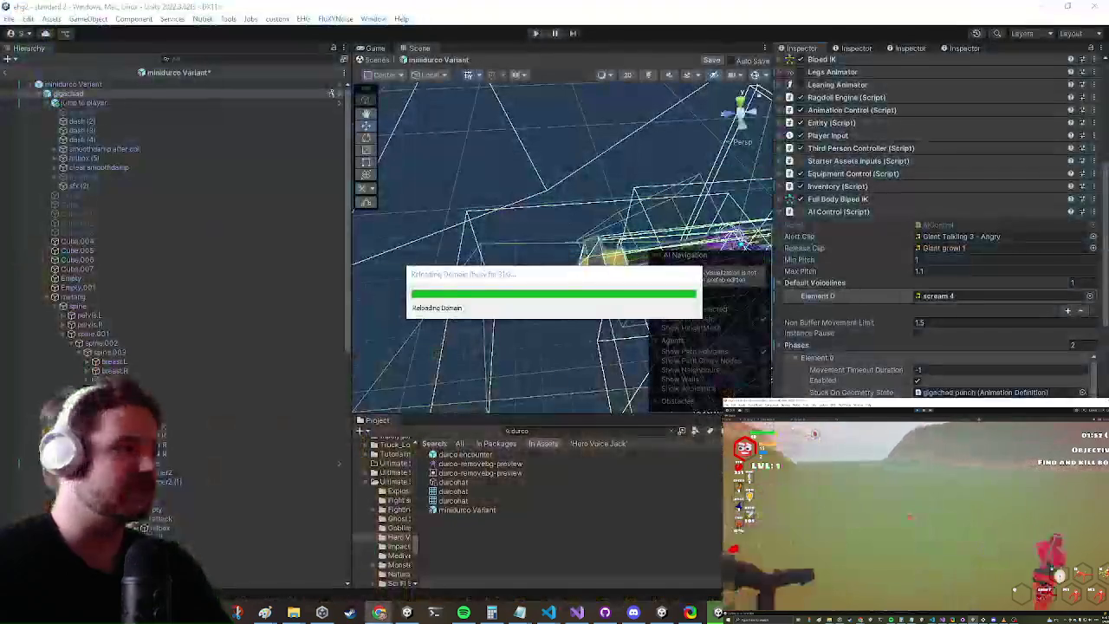
pyautogui.click(379, 613)
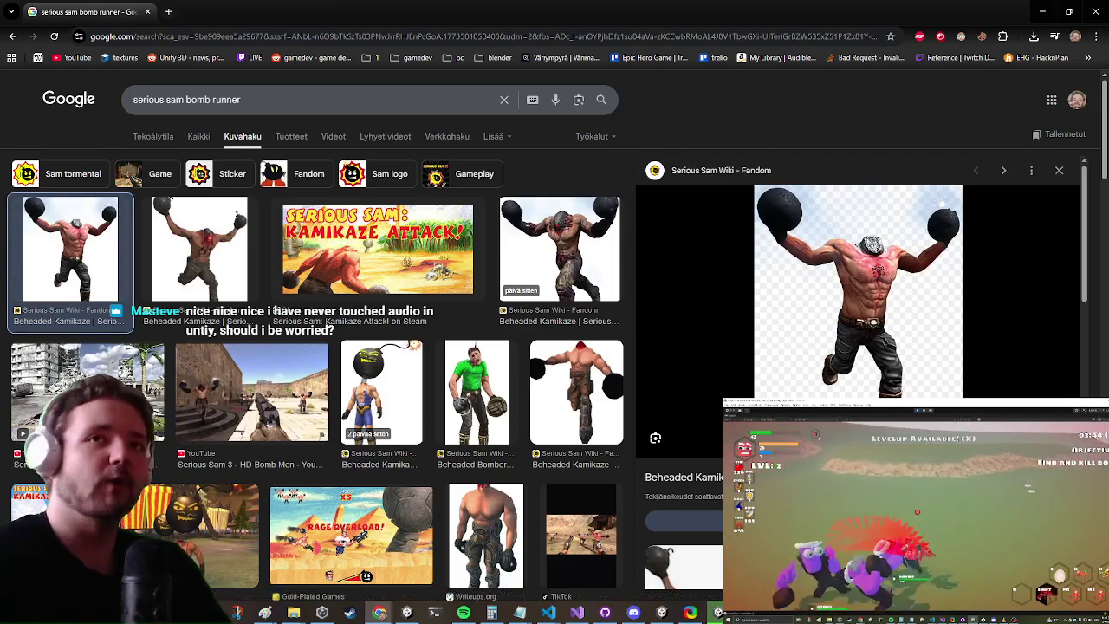
pyautogui.click(1044, 7)
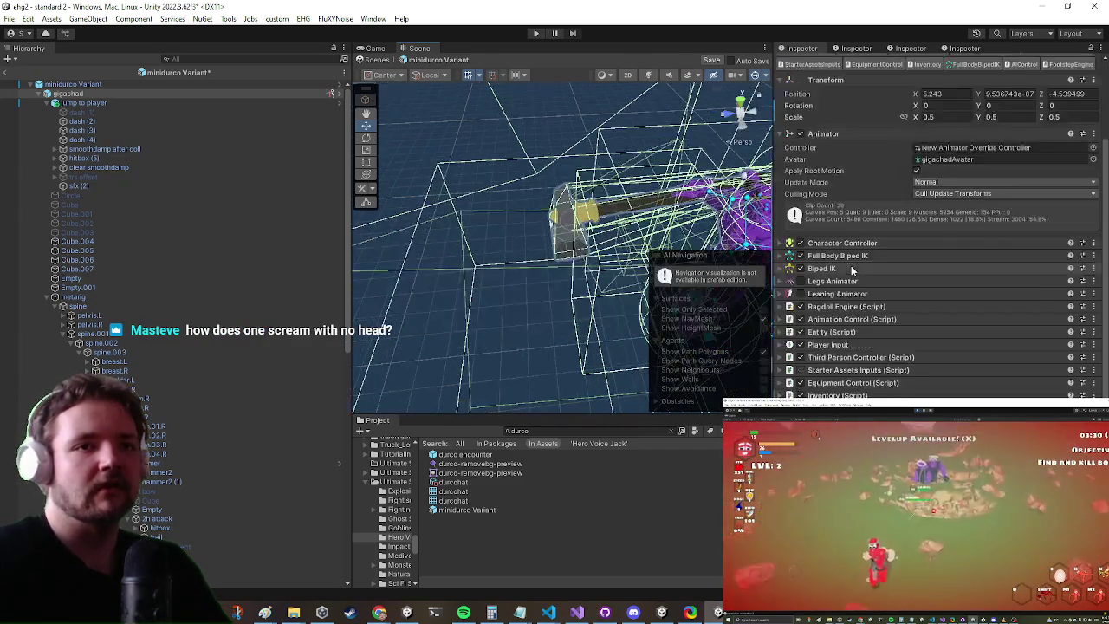
# Run 'setup default voicelines' from the AI Control context menu on the minidurco Variant
pyautogui.scroll(-5, 959, 195)
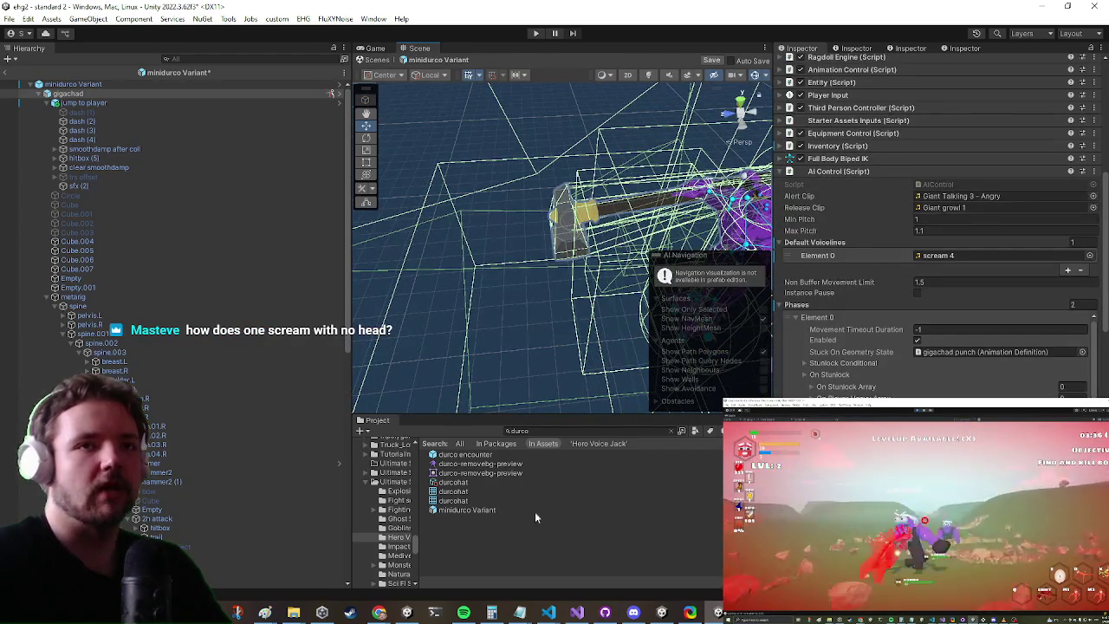
pyautogui.click(582, 615)
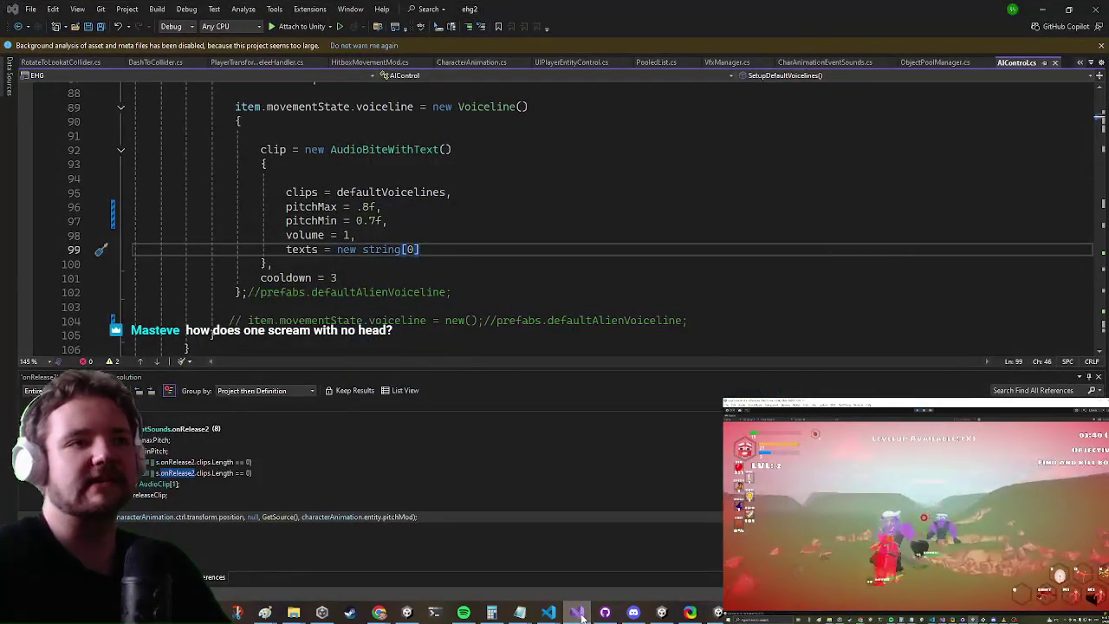
pyautogui.click(583, 614)
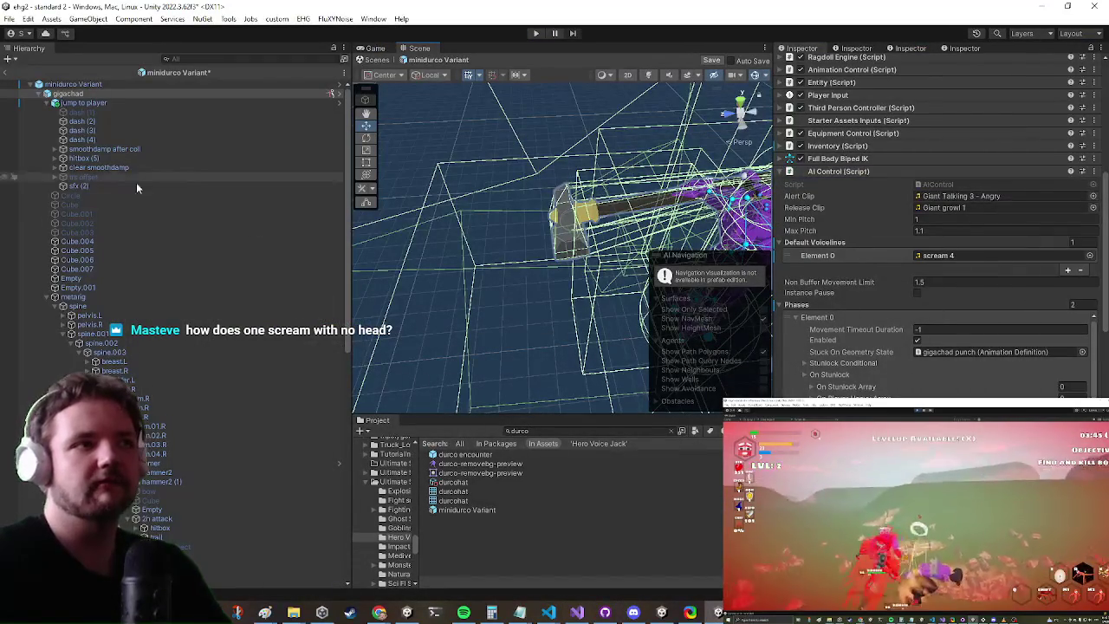
pyautogui.scroll(2, 532, 274)
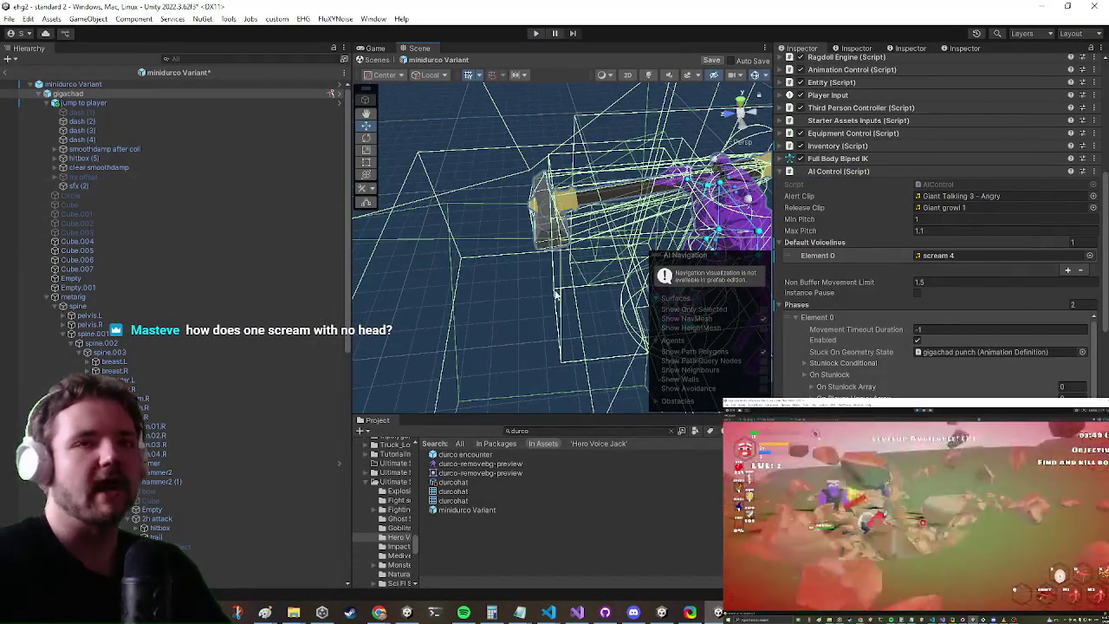
pyautogui.rightClick(849, 173)
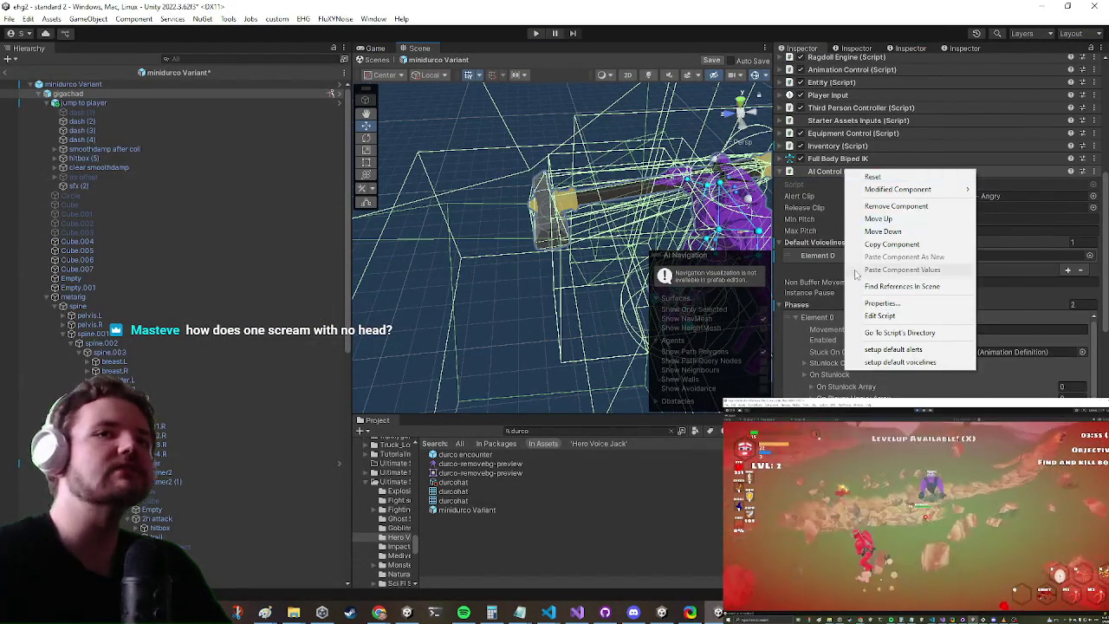
pyautogui.click(875, 363)
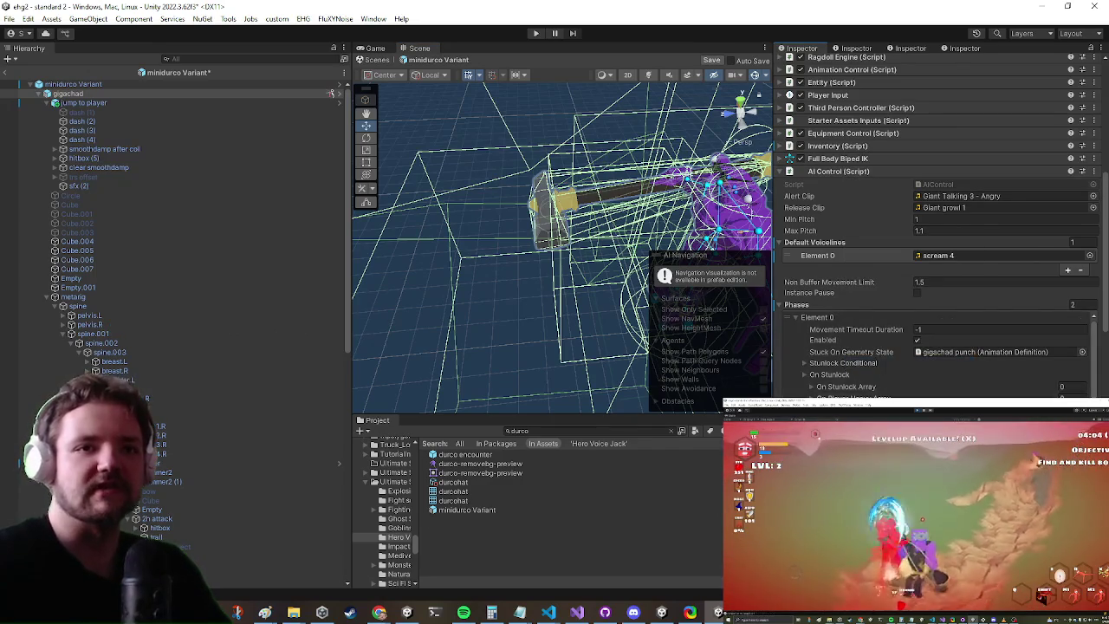
# Review the Phases sequences, save the prefab with Ctrl+S, and return to the standard 2 scene
pyautogui.scroll(-5, 898, 367)
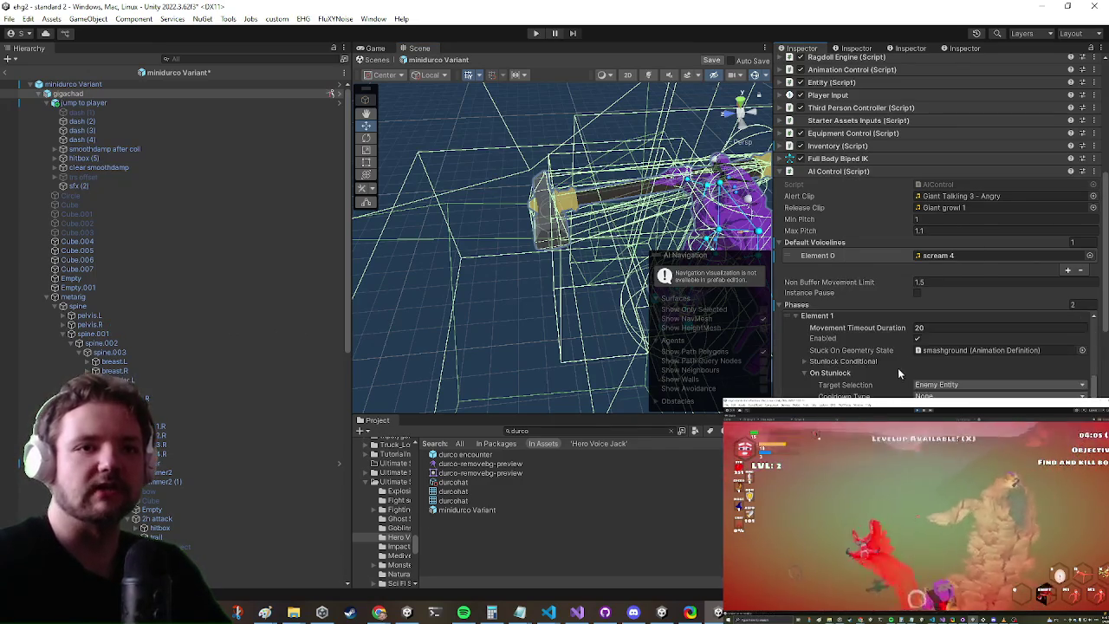
pyautogui.click(834, 374)
pyautogui.scroll(-5, 936, 355)
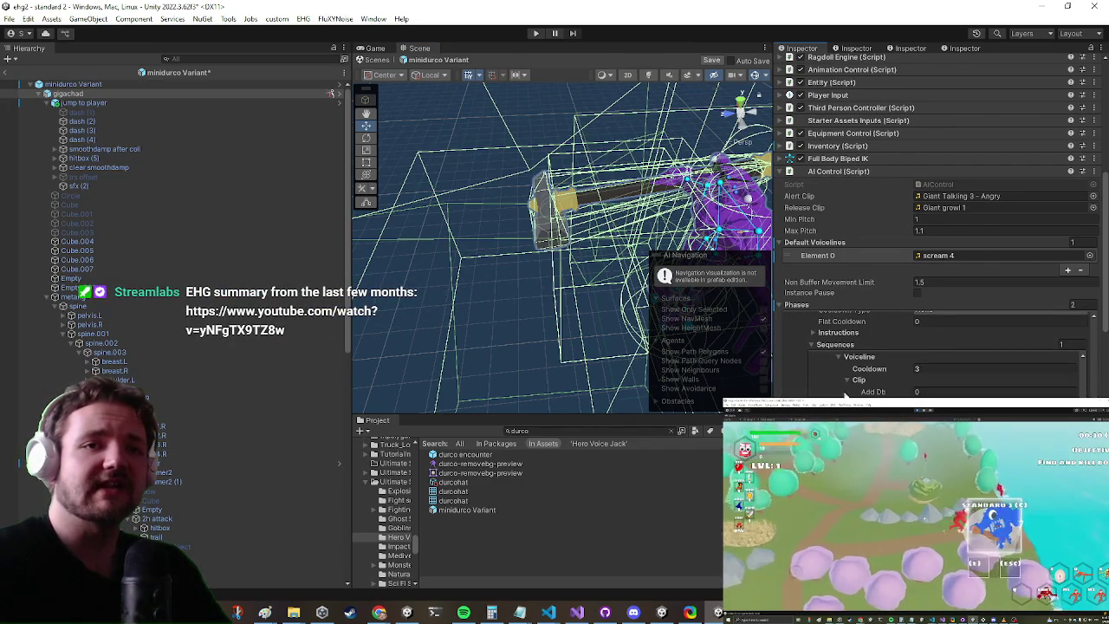
pyautogui.scroll(-2, 936, 355)
pyautogui.moveTo(607, 251); pyautogui.dragTo(516, 249)
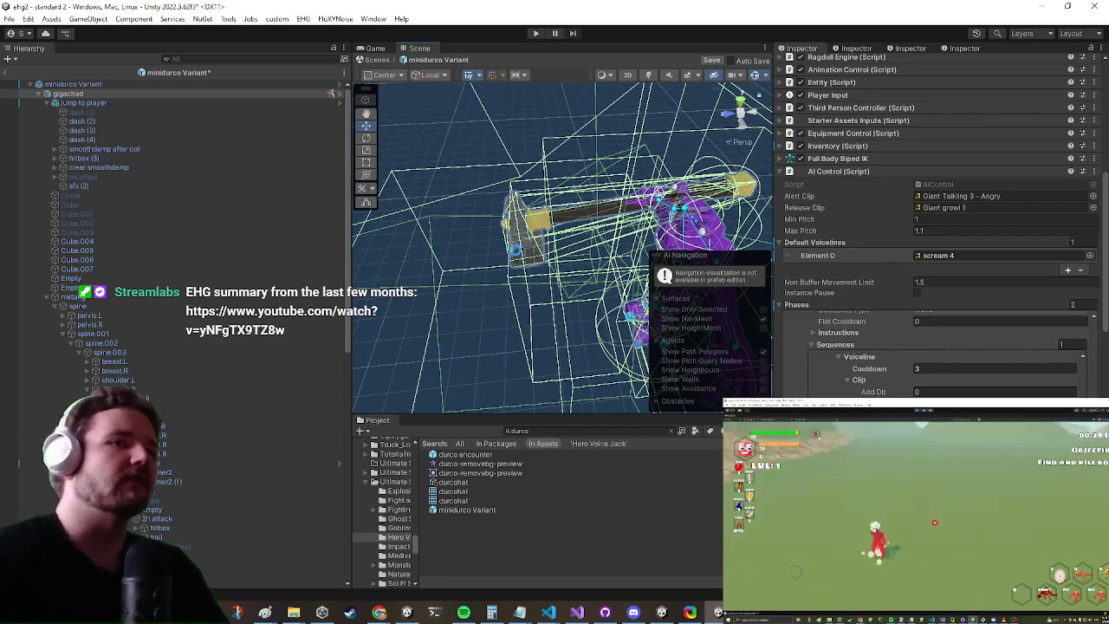
pyautogui.hotkey('ctrl', 's')
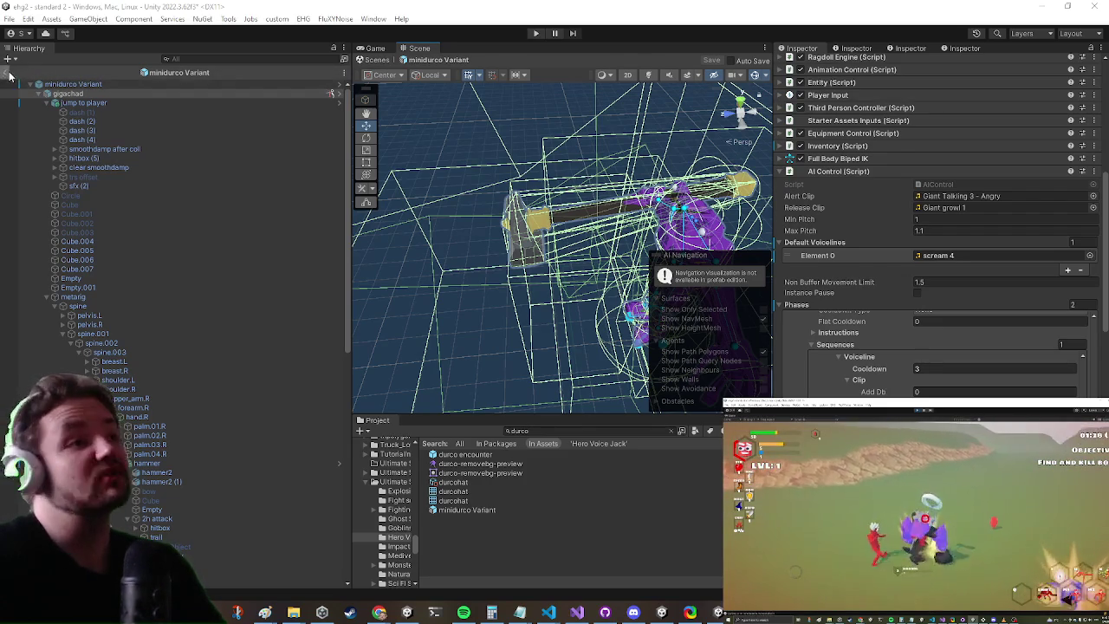
pyautogui.click(10, 74)
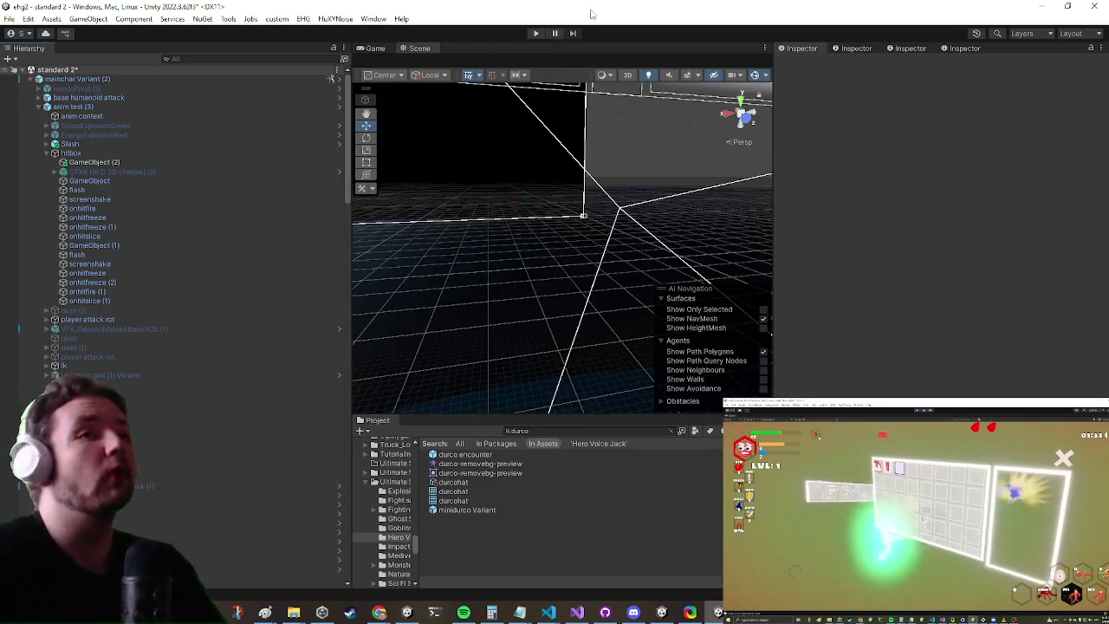
# Start Play mode in the standard 2 scene to test the enemy's voicelines
pyautogui.click(537, 33)
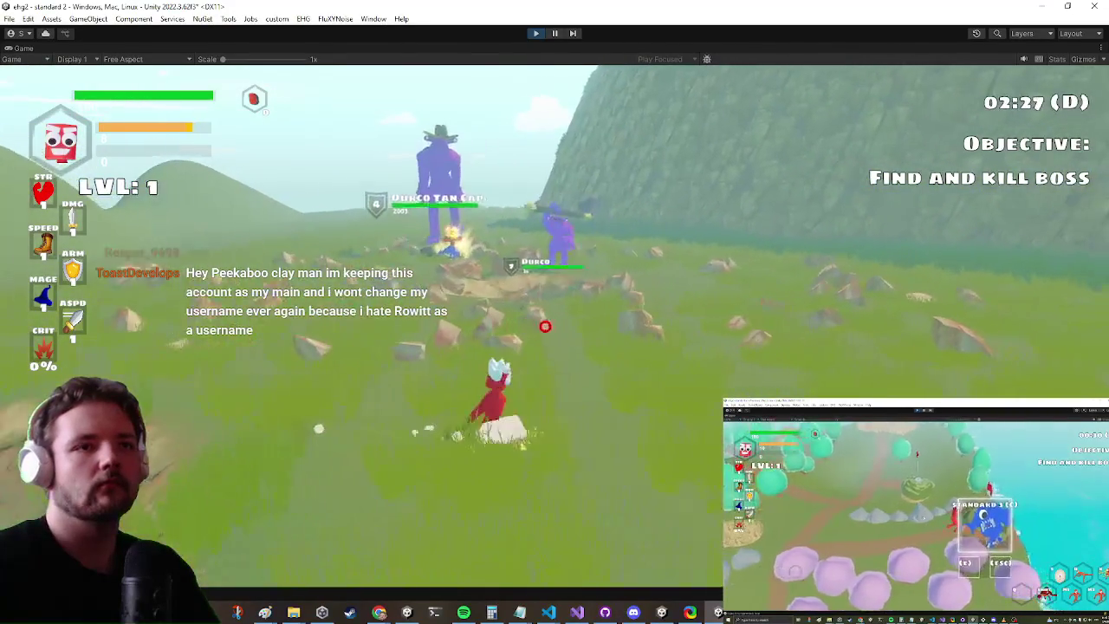
# Open and close the in-game Settings, then move the red character toward the Durco enemies
pyautogui.press('Escape')
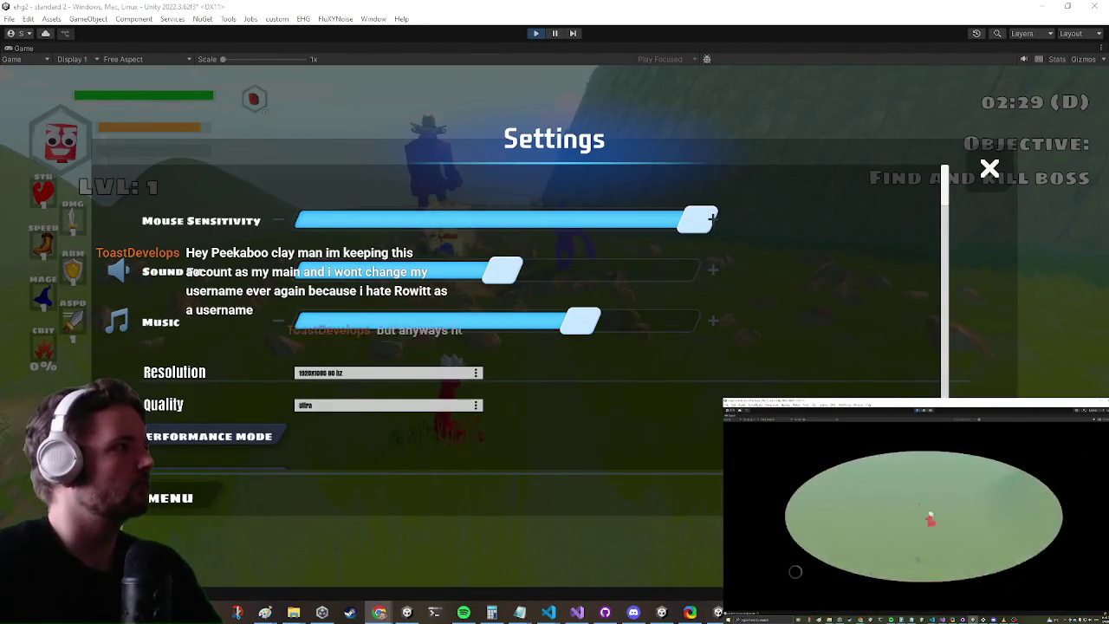
pyautogui.press('Escape')
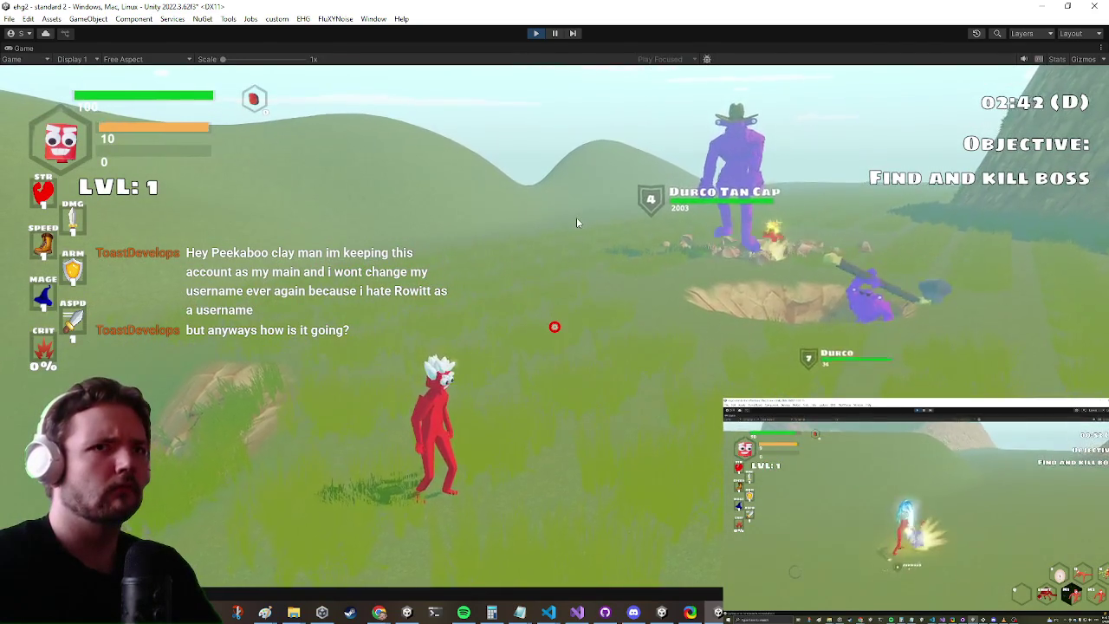
pyautogui.press('s')
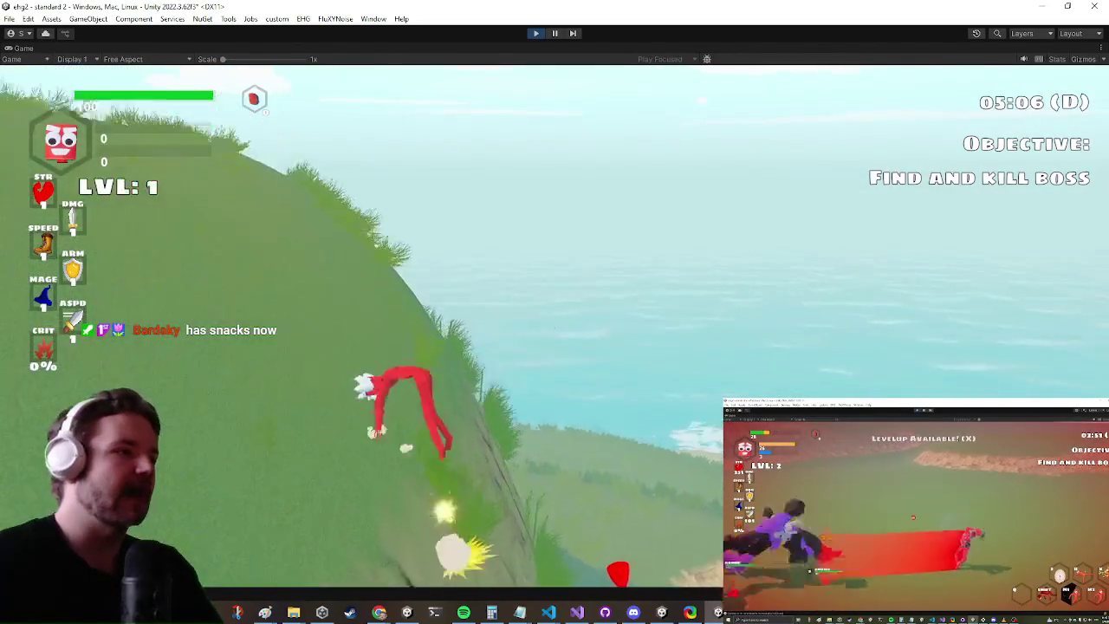
# Attack down the hillside, reopen the Settings menu, and bring back the image search browser
pyautogui.hotkey('alt', 'Tab')
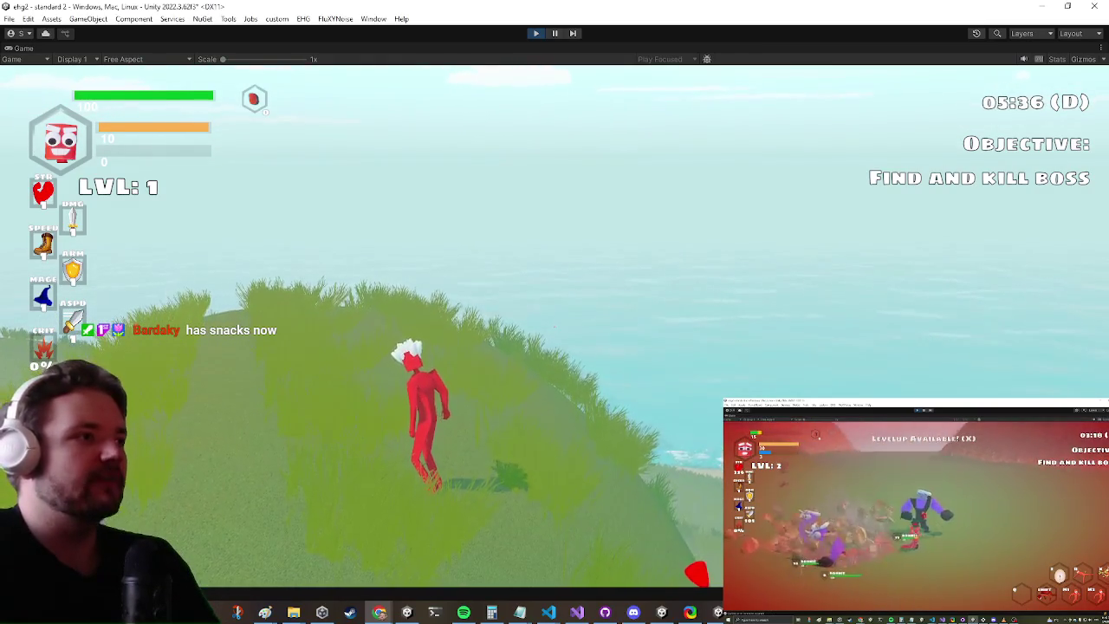
pyautogui.click(168, 293)
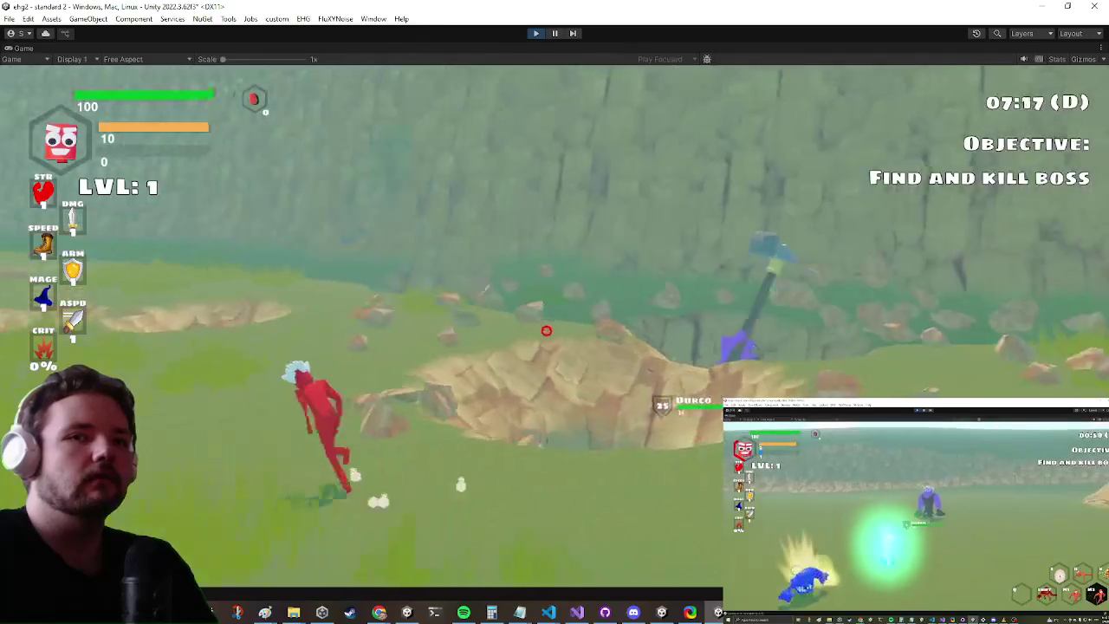
pyautogui.press('Escape')
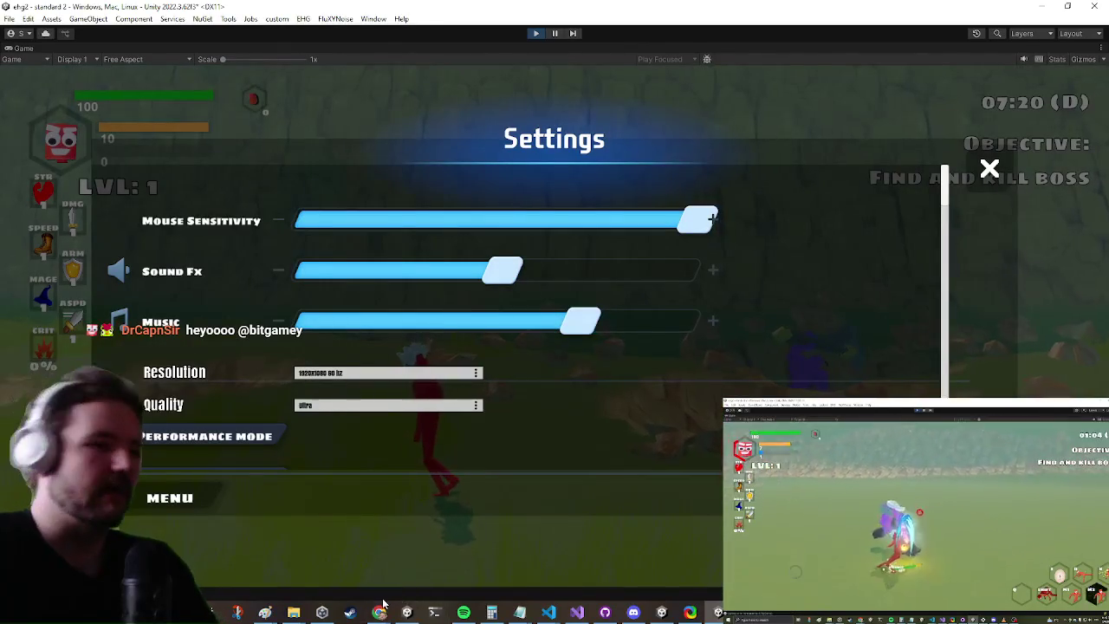
pyautogui.moveTo(380, 613)
pyautogui.click(403, 554)
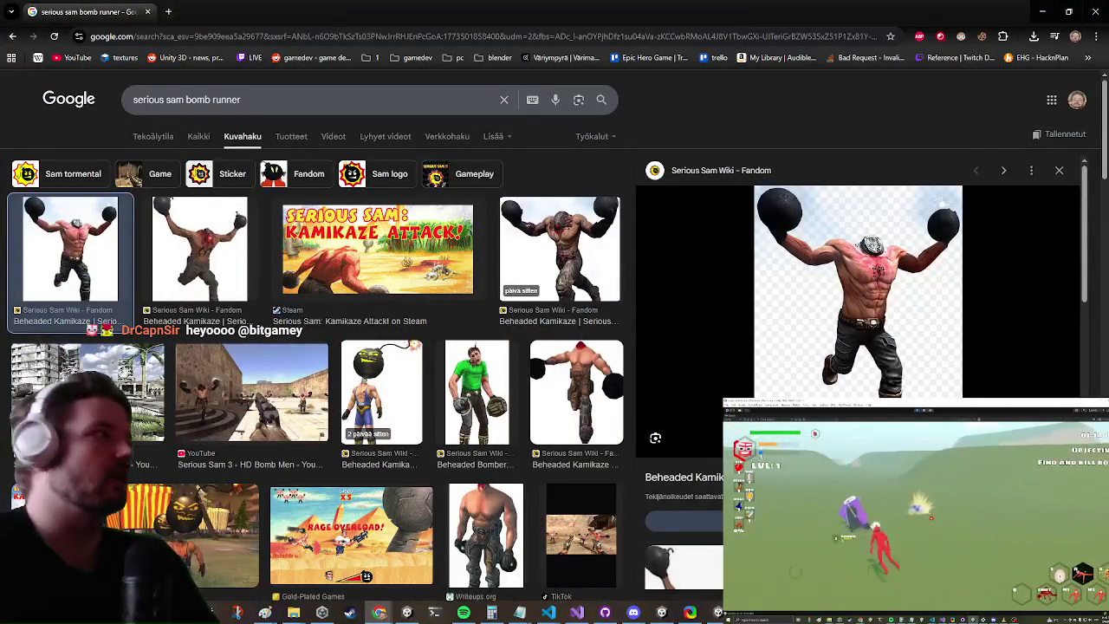
# Open the shared celery and tzatziki photo link in its own new Chrome tab
pyautogui.hotkey('alt', 'Tab')
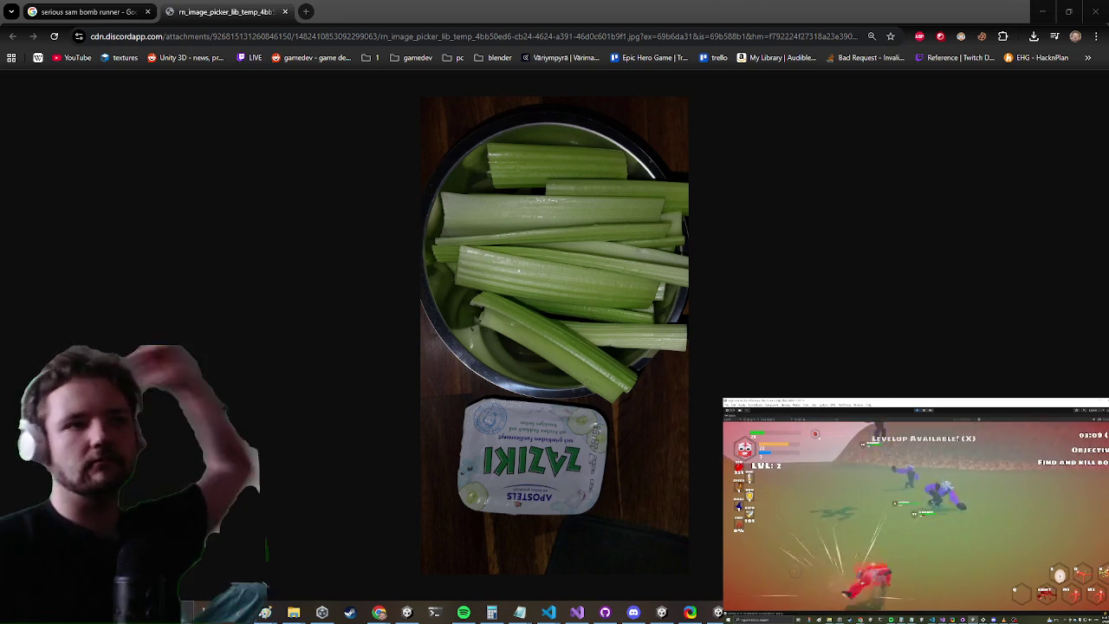
# Zoom the celery and tzatziki photo to full size and inspect it closely
pyautogui.keyDown('ctrl'); pyautogui.scroll(4, 527, 460); pyautogui.keyUp('ctrl')
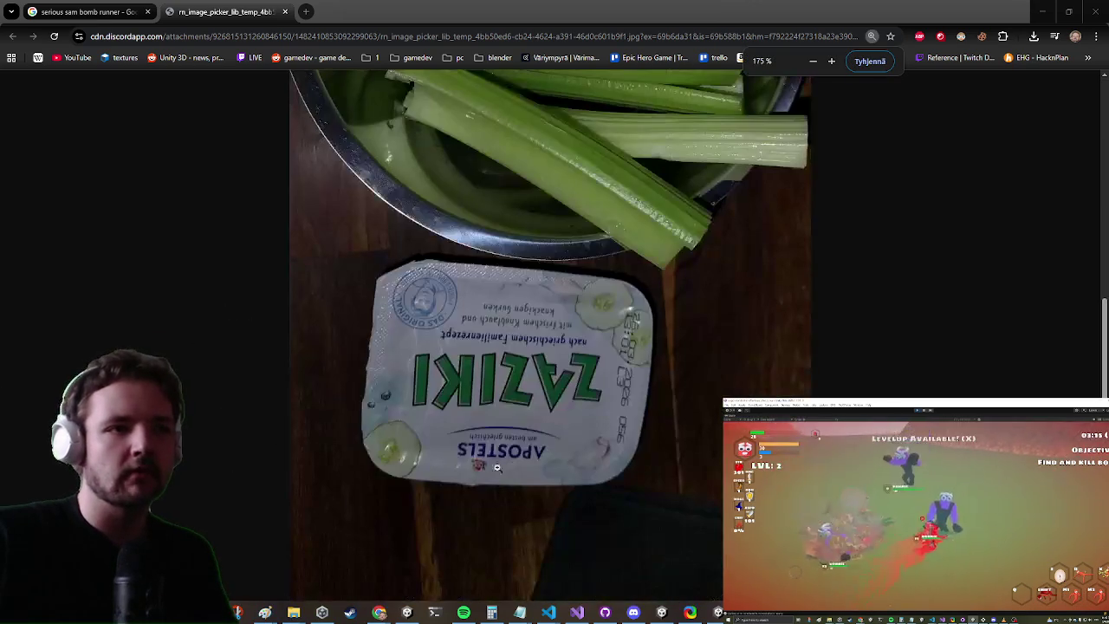
pyautogui.scroll(-3, 527, 460)
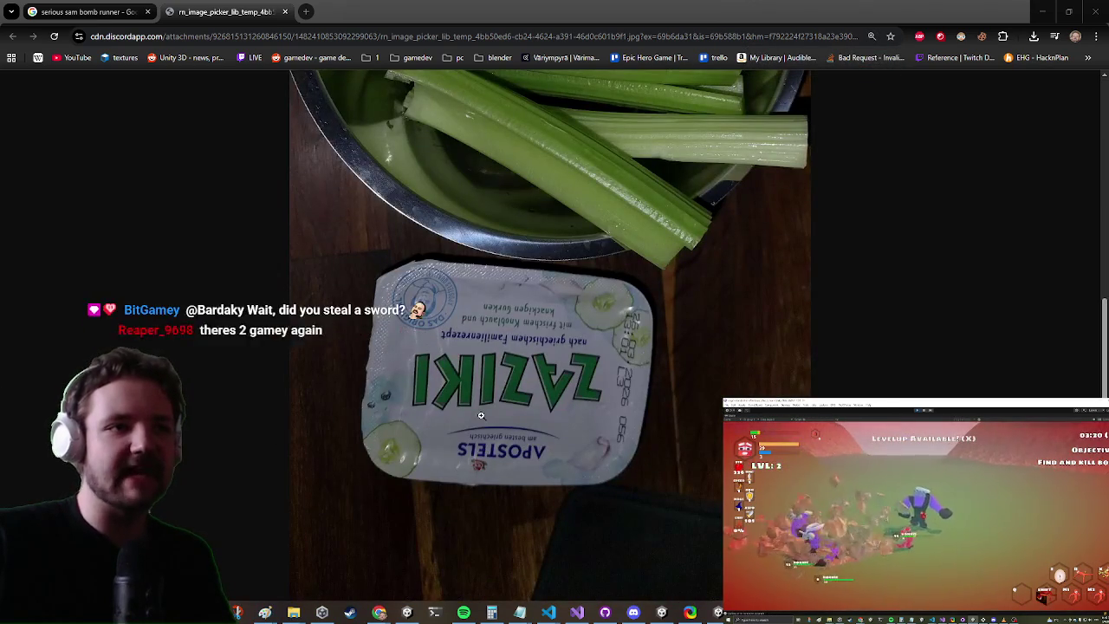
pyautogui.click(481, 450)
pyautogui.scroll(5, 522, 323)
pyautogui.scroll(-5, 522, 323)
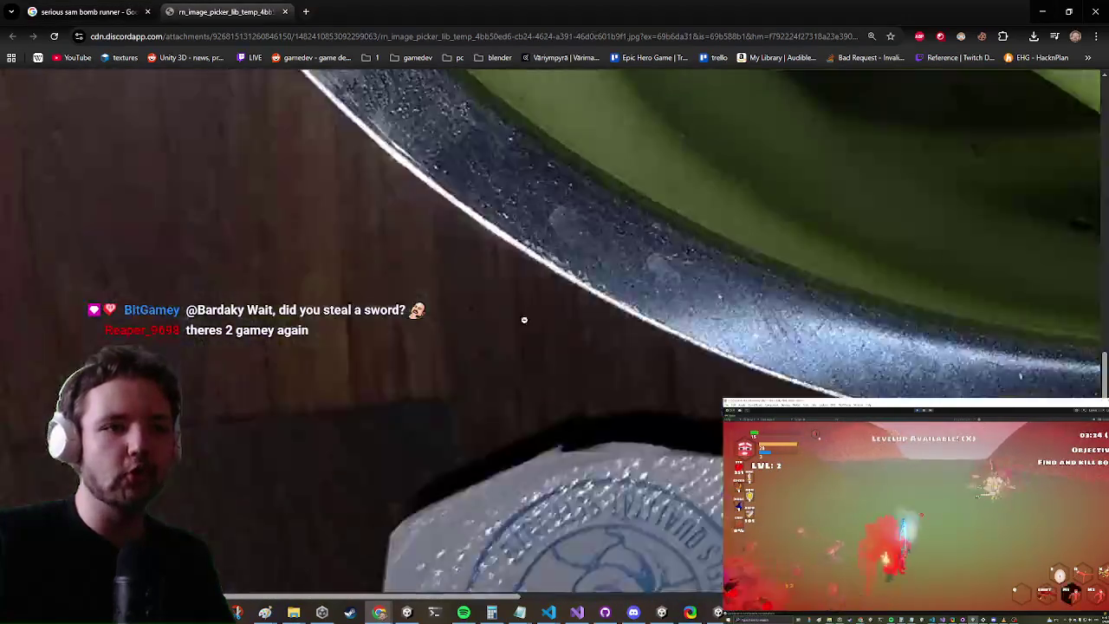
pyautogui.scroll(-3, 539, 368)
pyautogui.keyDown('ctrl'); pyautogui.scroll(3, 538, 369); pyautogui.keyUp('ctrl')
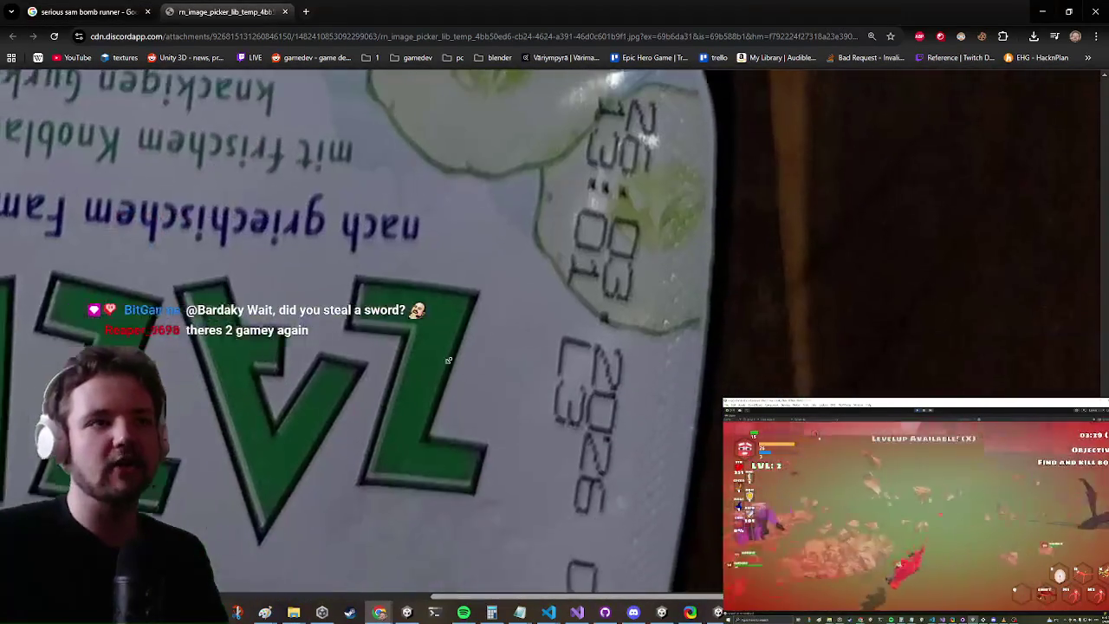
pyautogui.keyDown('ctrl'); pyautogui.scroll(-2, 592, 338); pyautogui.keyUp('ctrl')
pyautogui.keyDown('ctrl'); pyautogui.scroll(-3, 592, 338); pyautogui.keyUp('ctrl')
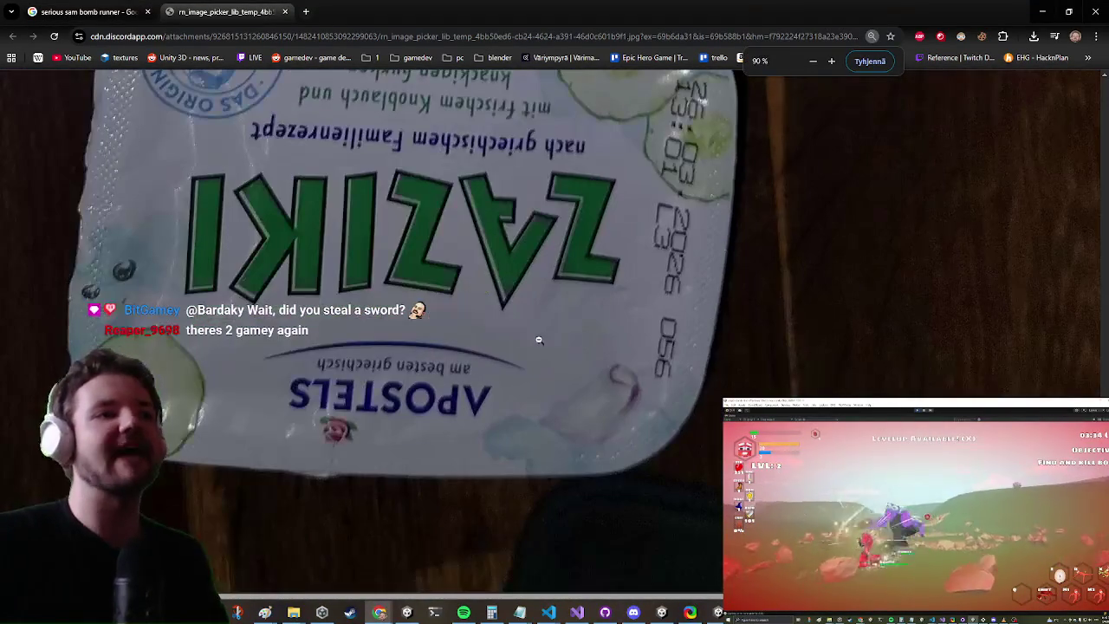
pyautogui.scroll(3, 534, 314)
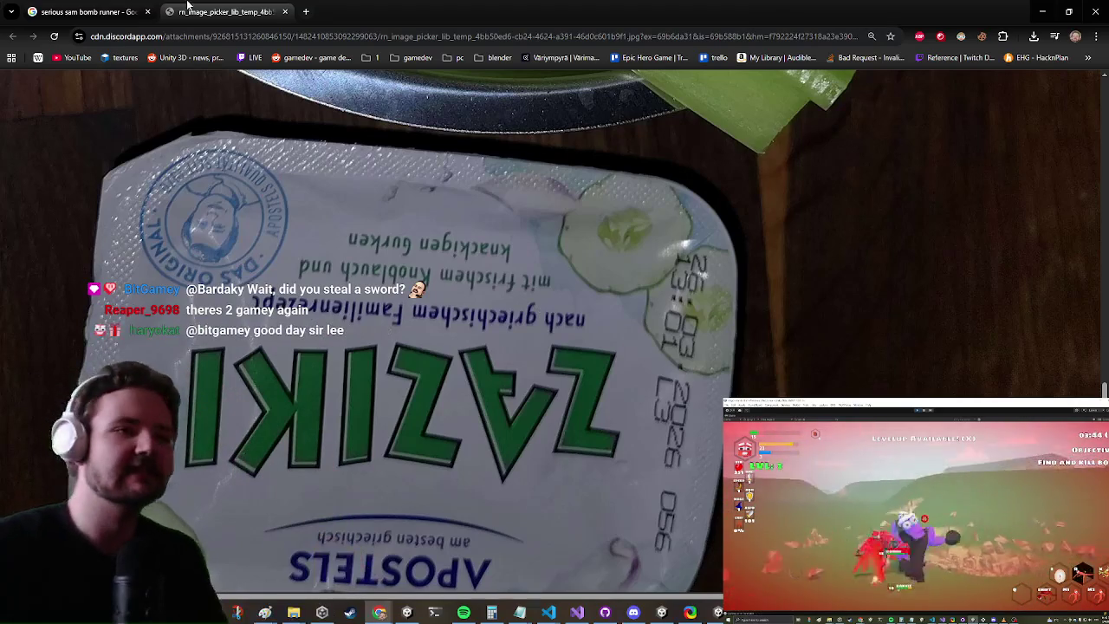
# Copy the photo to the clipboard and launch a new blank Paint window
pyautogui.rightClick(509, 347)
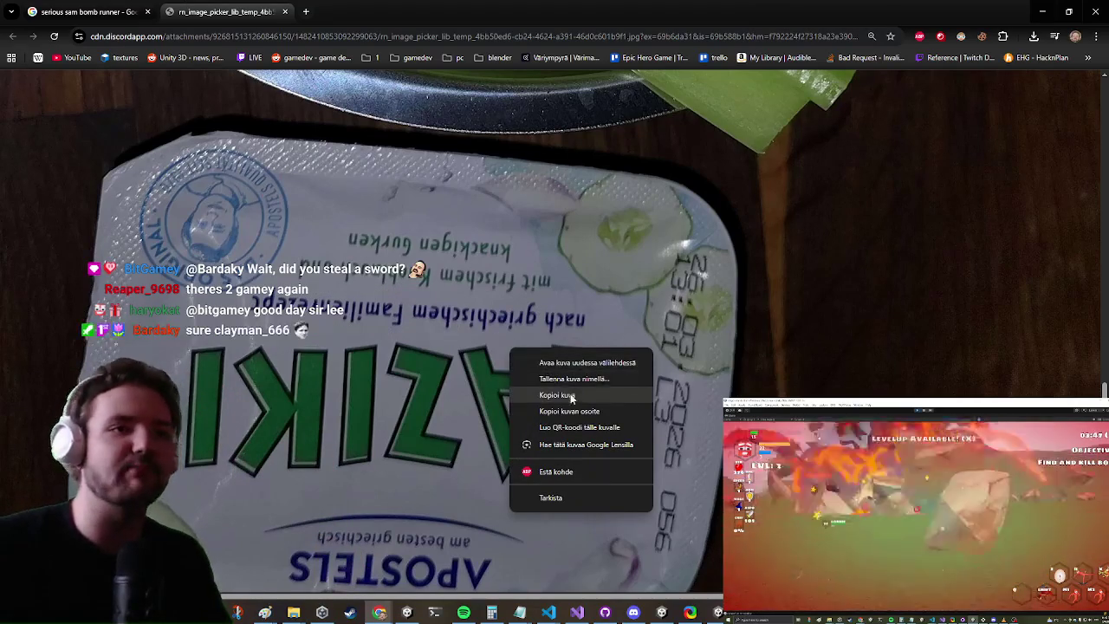
pyautogui.click(570, 395)
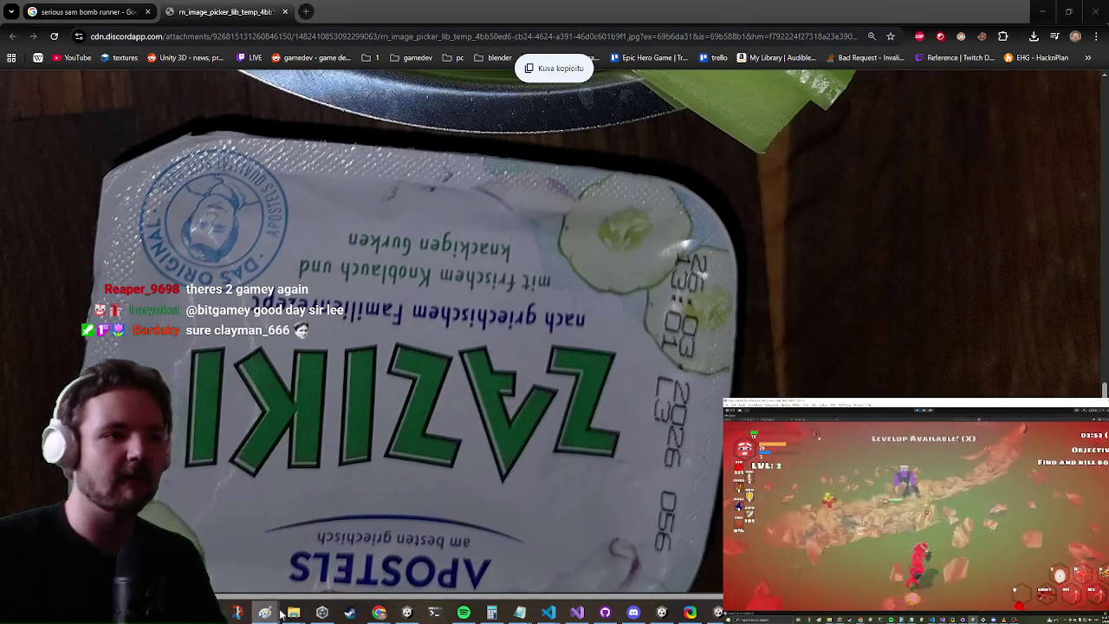
pyautogui.rightClick(264, 613)
pyautogui.click(241, 553)
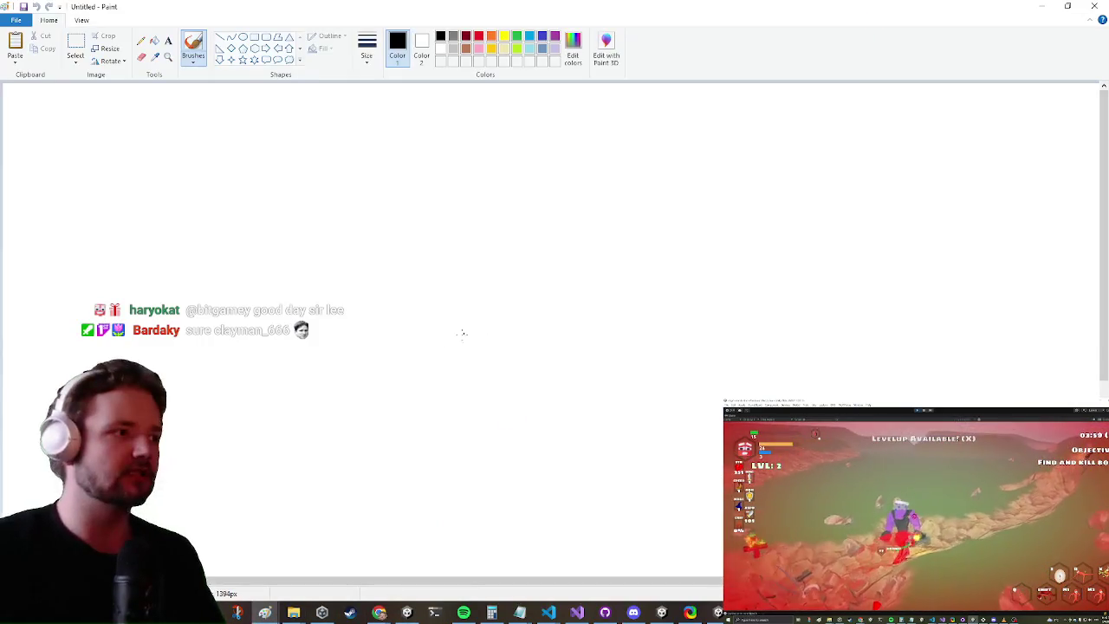
# Paste the copied tzatziki photo onto the blank Paint canvas
pyautogui.hotkey('ctrl', 'v')
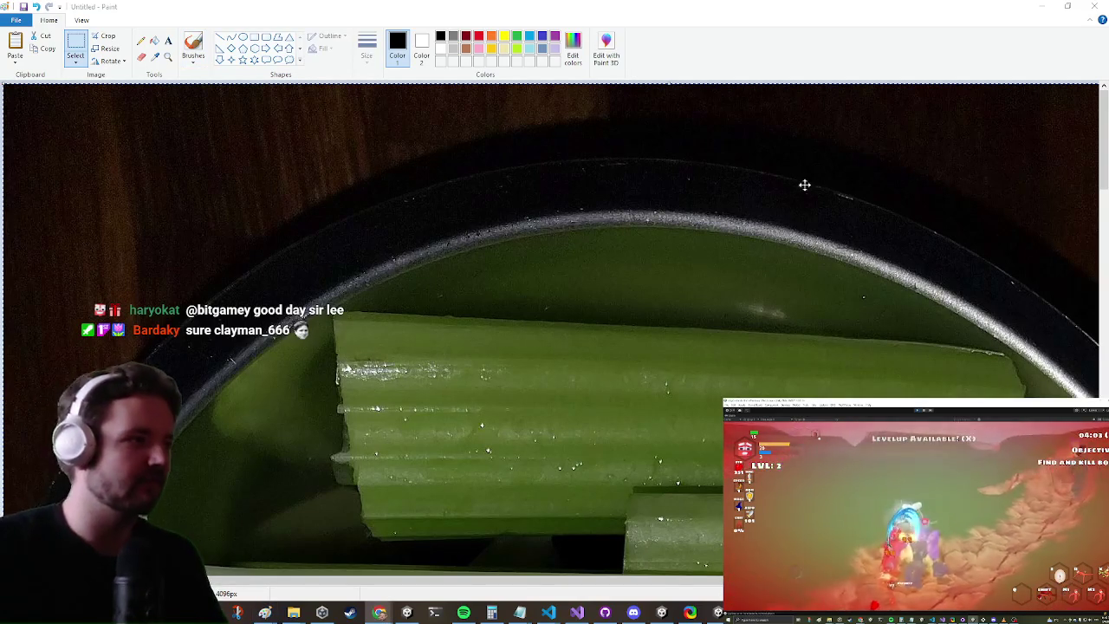
pyautogui.keyDown('ctrl'); pyautogui.scroll(-3, 616, 303); pyautogui.keyUp('ctrl')
pyautogui.keyDown('ctrl'); pyautogui.scroll(1, 260, 216); pyautogui.keyUp('ctrl')
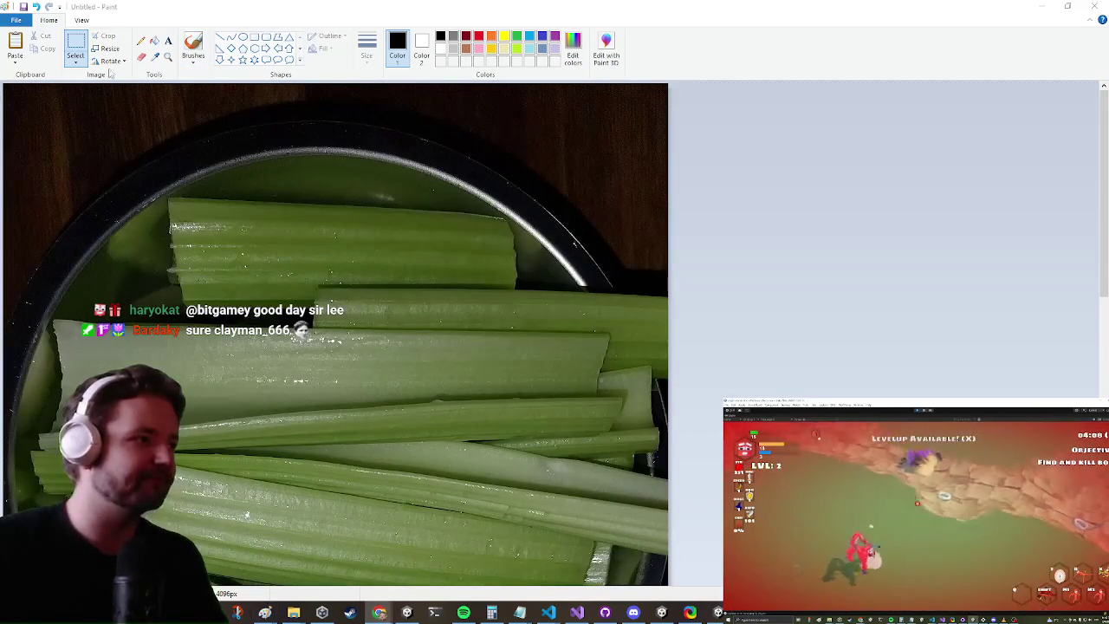
# Rotate the pasted photo until the Zaziki package reads upright at 2304 × 4096px
pyautogui.hotkey('ctrl', 'a')
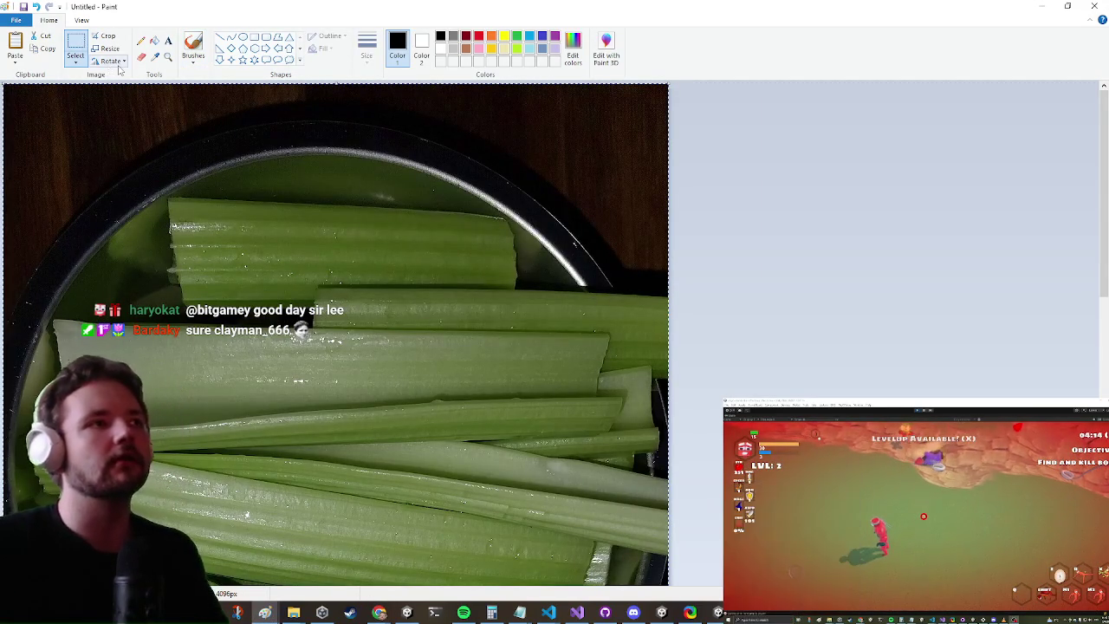
pyautogui.click(115, 65)
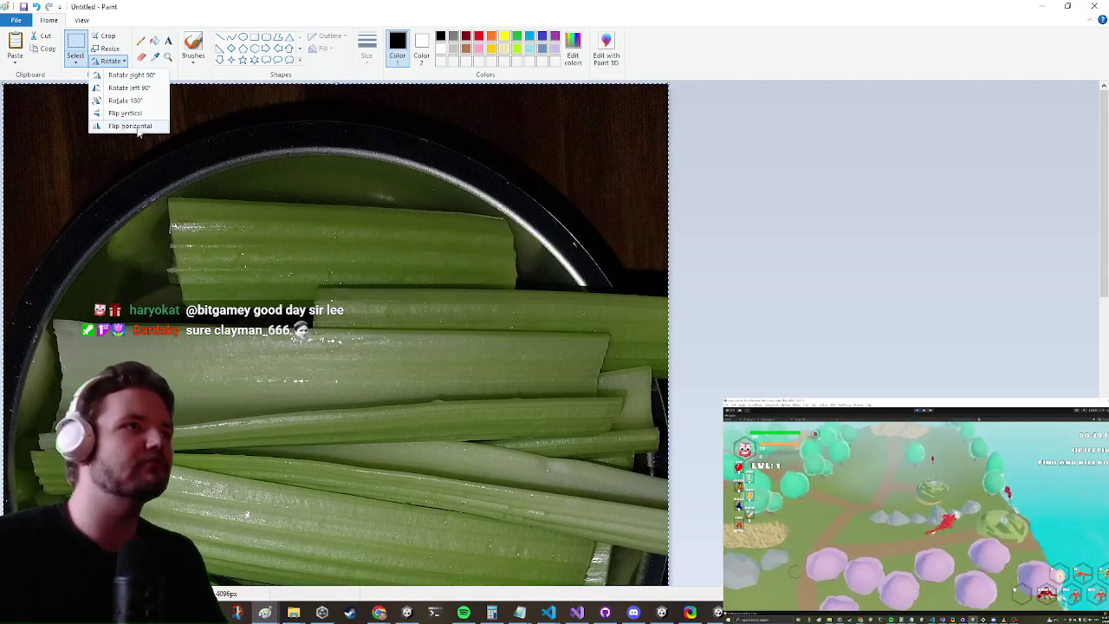
pyautogui.click(130, 88)
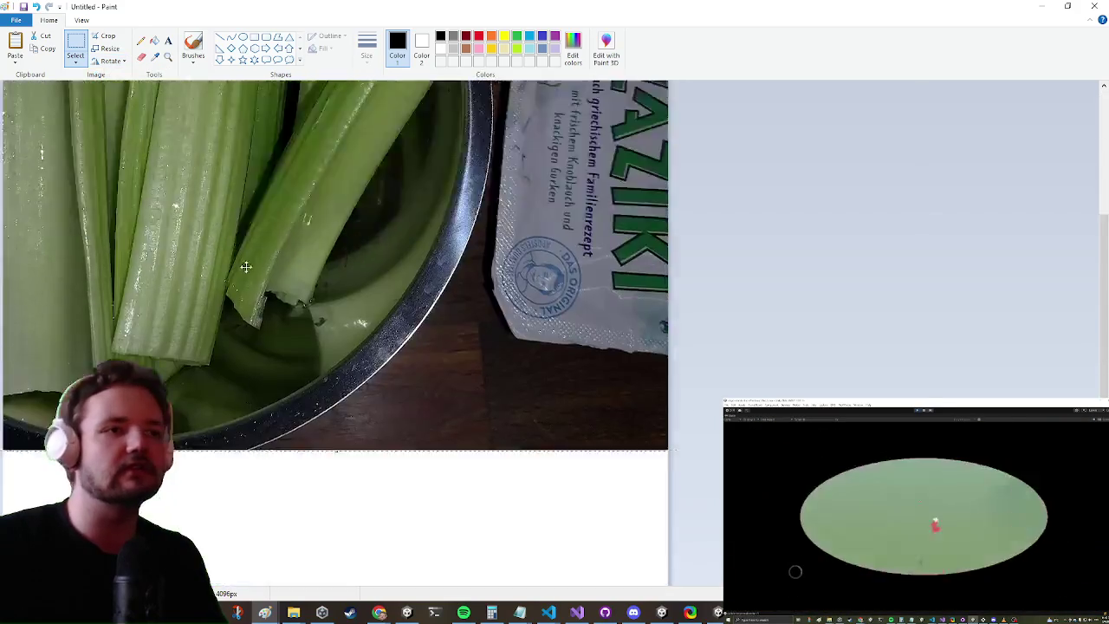
pyautogui.moveTo(246, 267); pyautogui.dragTo(246, 529)
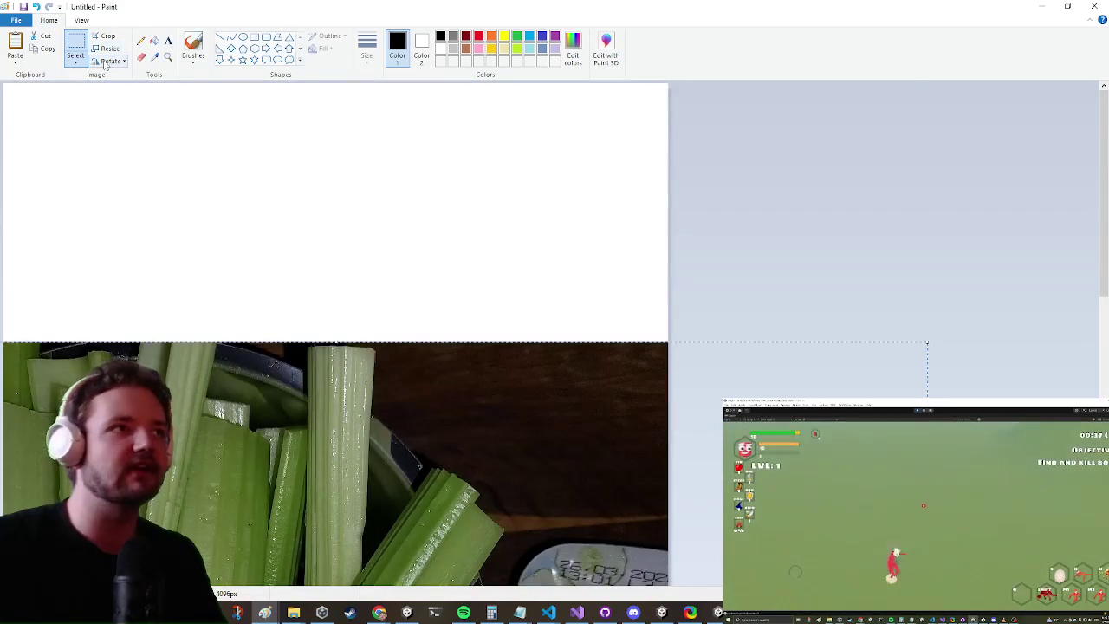
pyautogui.click(106, 63)
pyautogui.click(115, 101)
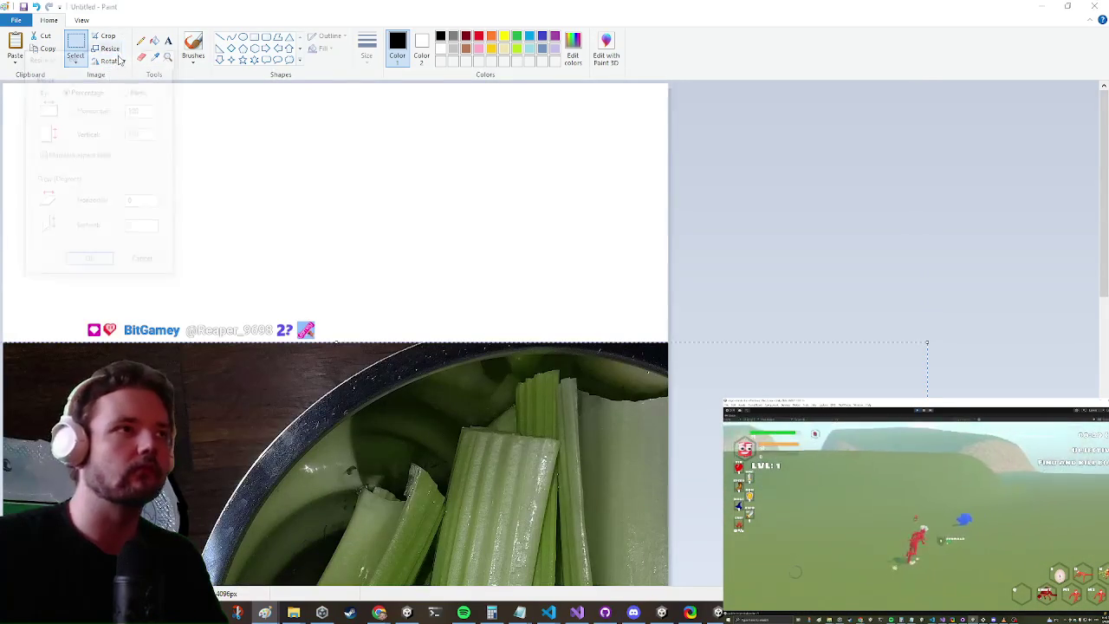
pyautogui.click(109, 48)
pyautogui.click(178, 49)
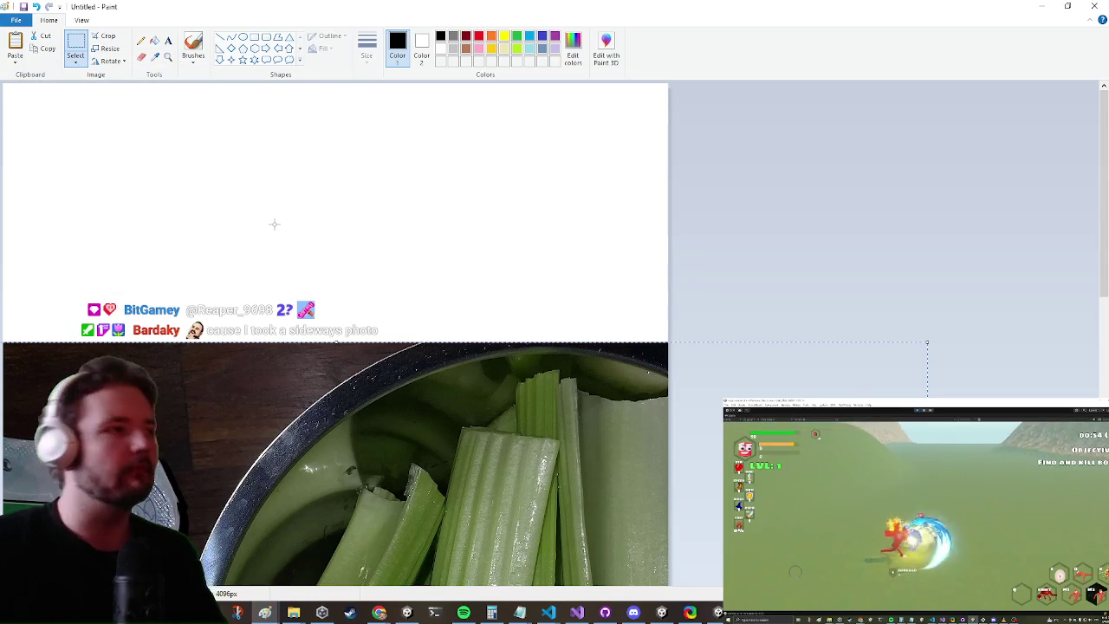
pyautogui.hotkey('ctrl', 'z')
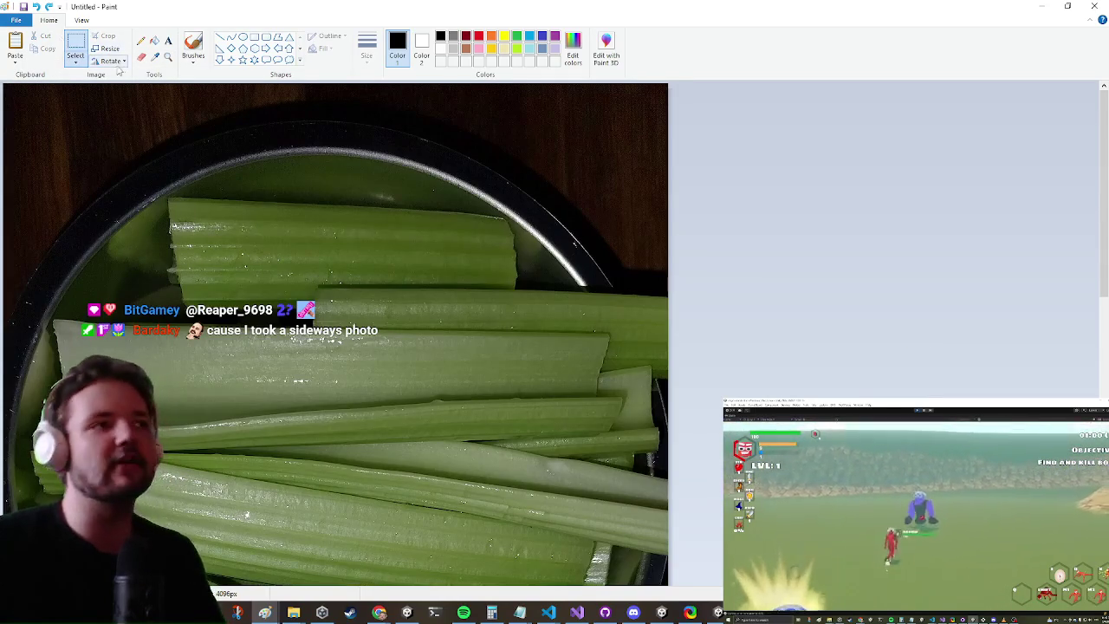
pyautogui.click(119, 65)
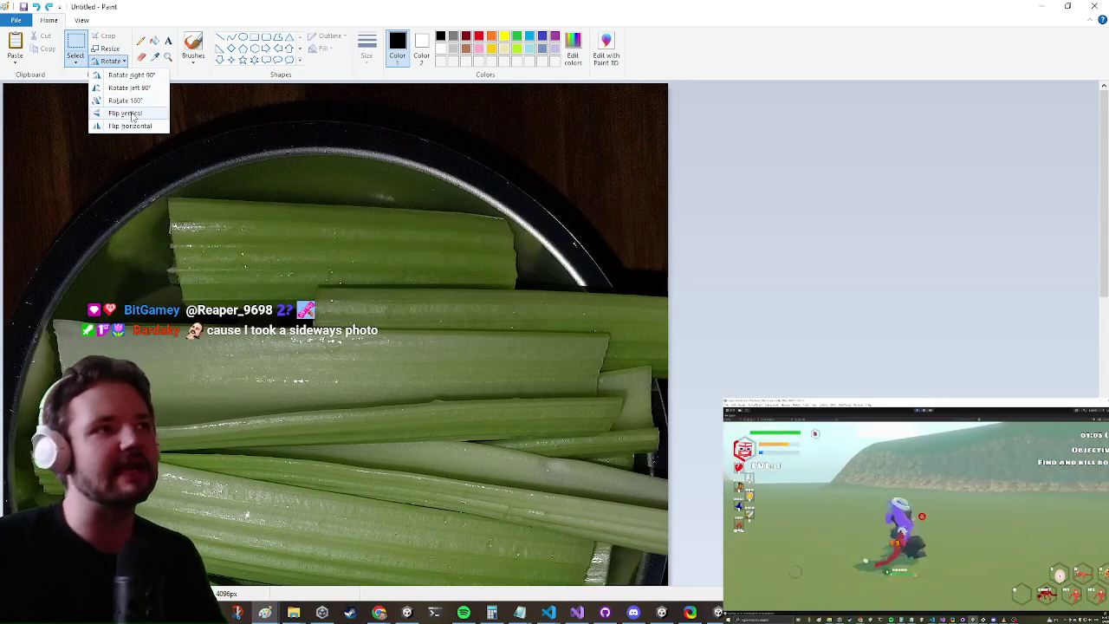
pyautogui.click(125, 100)
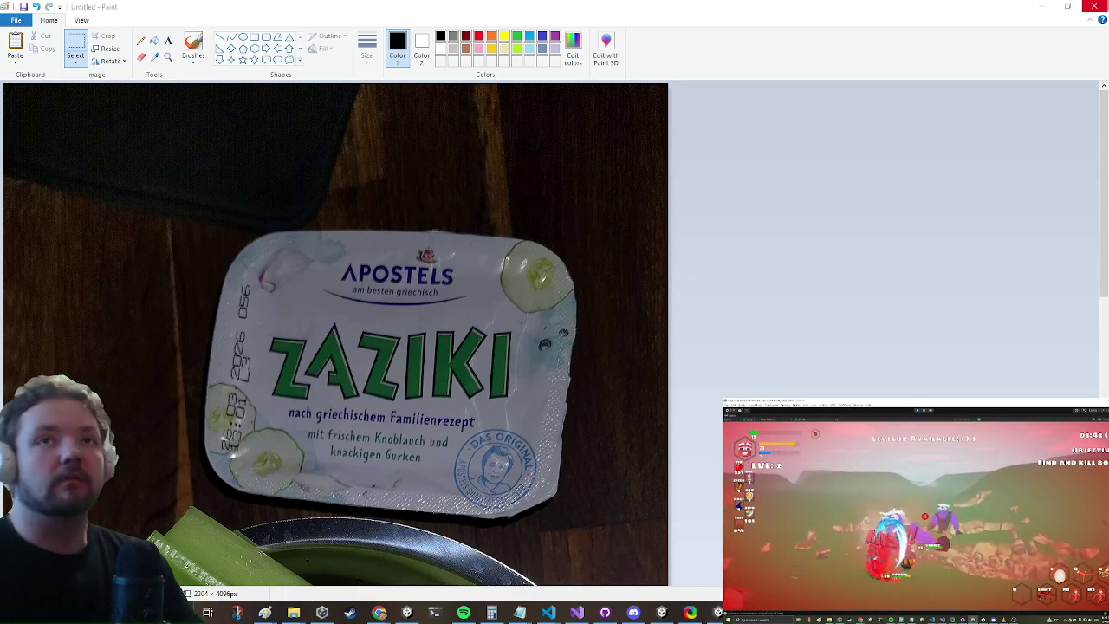
# Close Paint choosing Don't Save, and minimize Chrome to return to Unity
pyautogui.click(1098, 10)
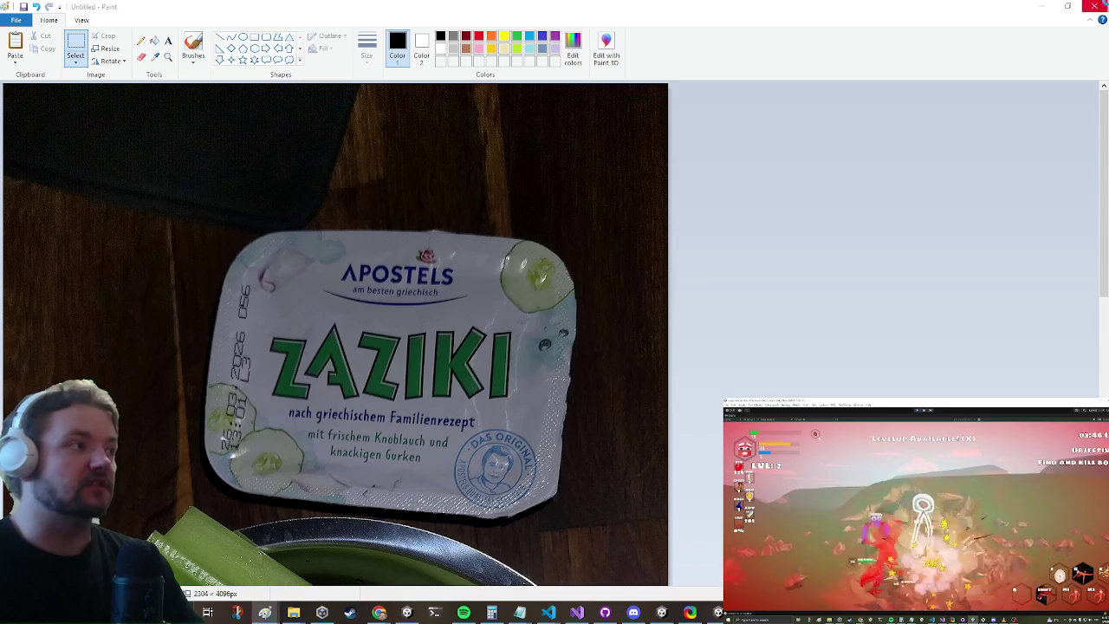
pyautogui.click(587, 309)
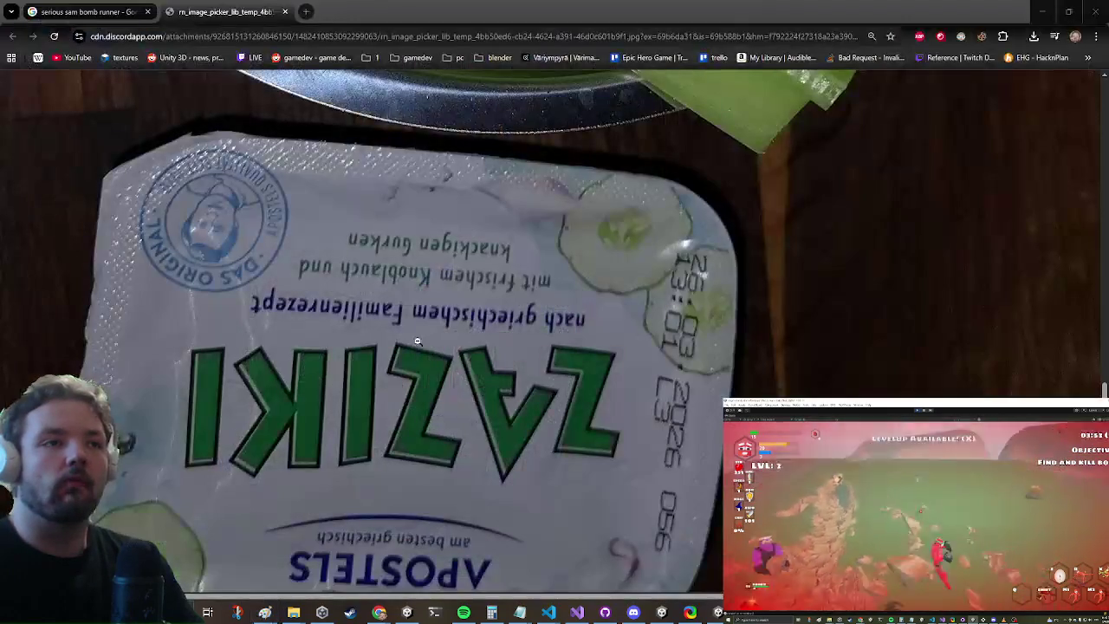
pyautogui.click(379, 613)
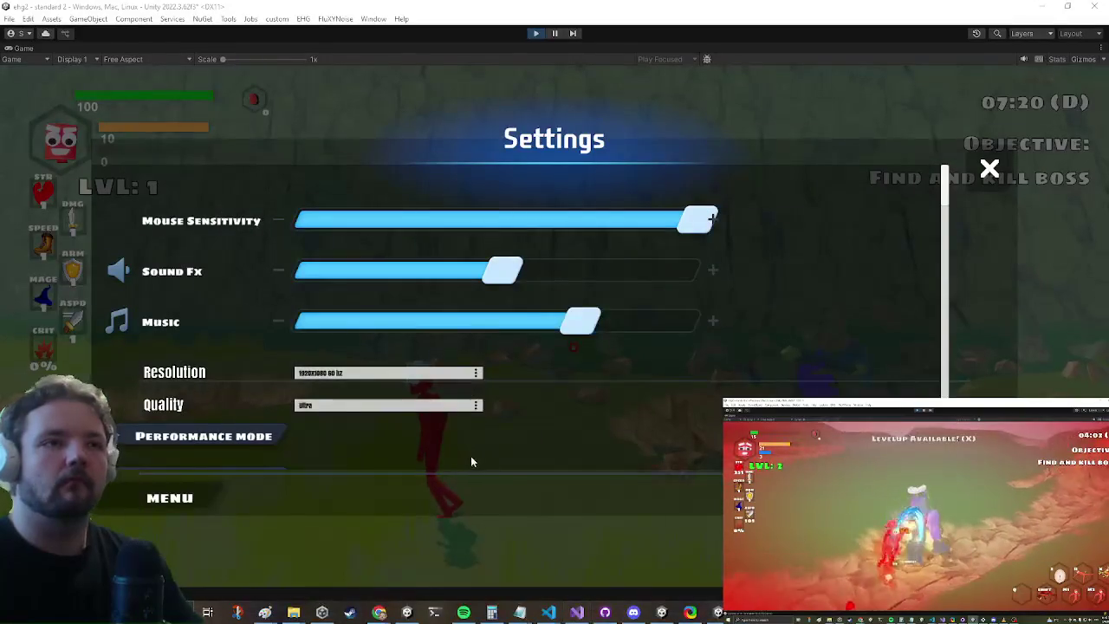
pyautogui.press('Escape')
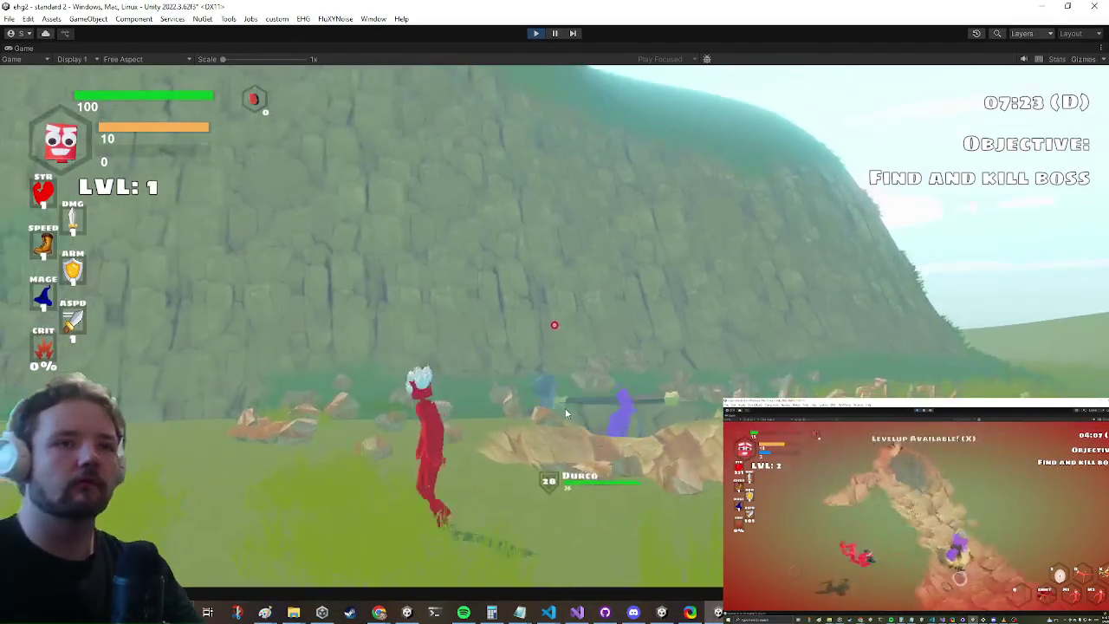
pyautogui.press('s')
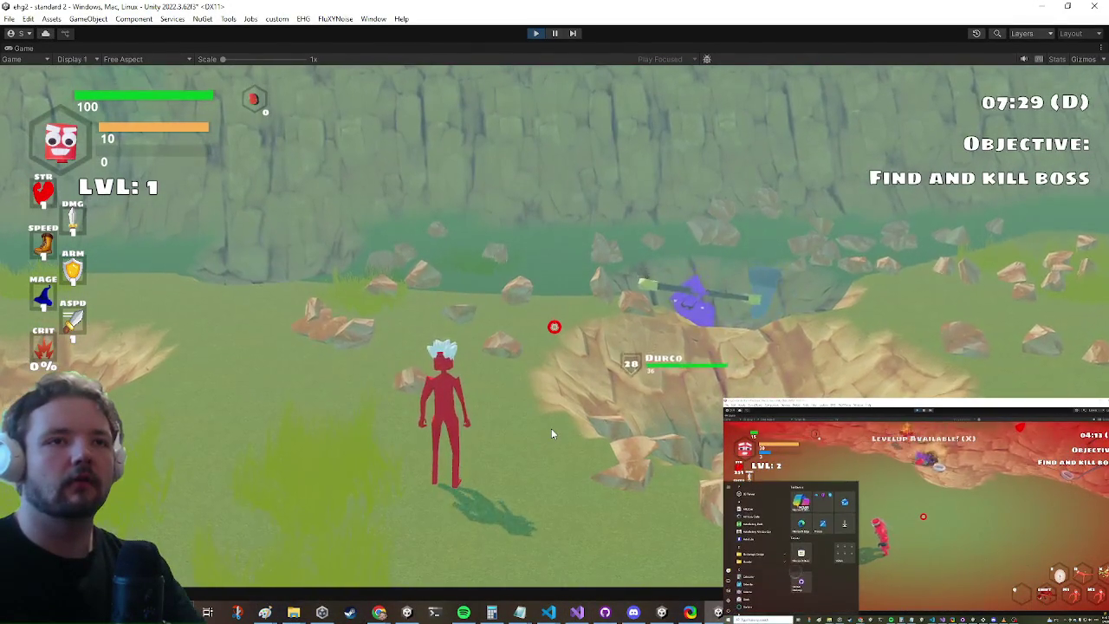
pyautogui.press('s')
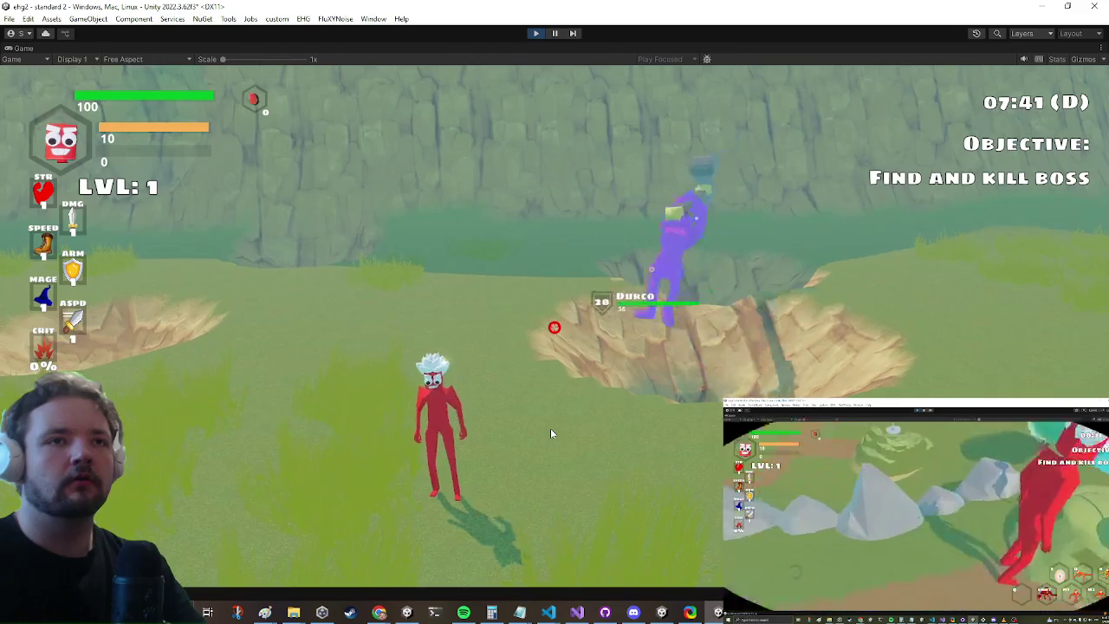
pyautogui.press('a')
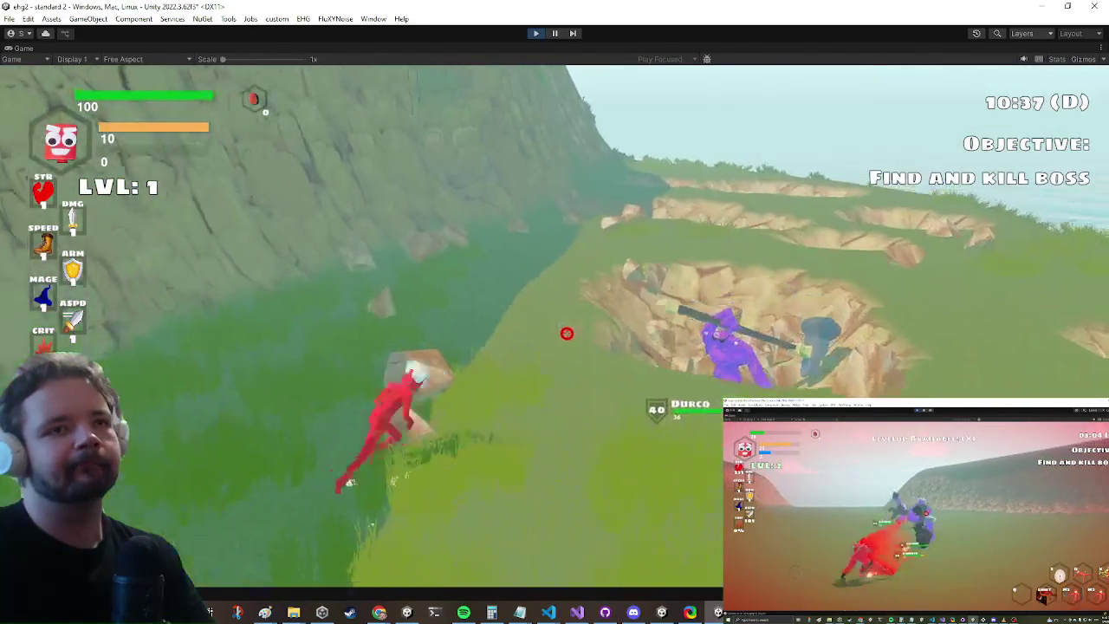
pyautogui.press('super')
pyautogui.press('super')
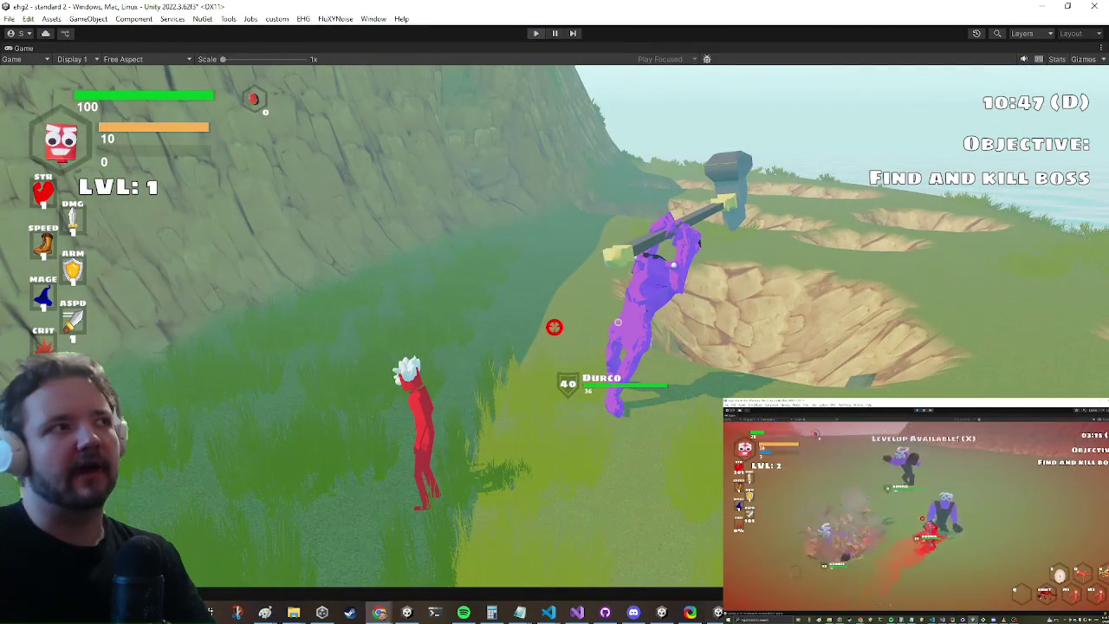
# Stop the running game and bring the AIControl.cs code back to the front
pyautogui.click(578, 613)
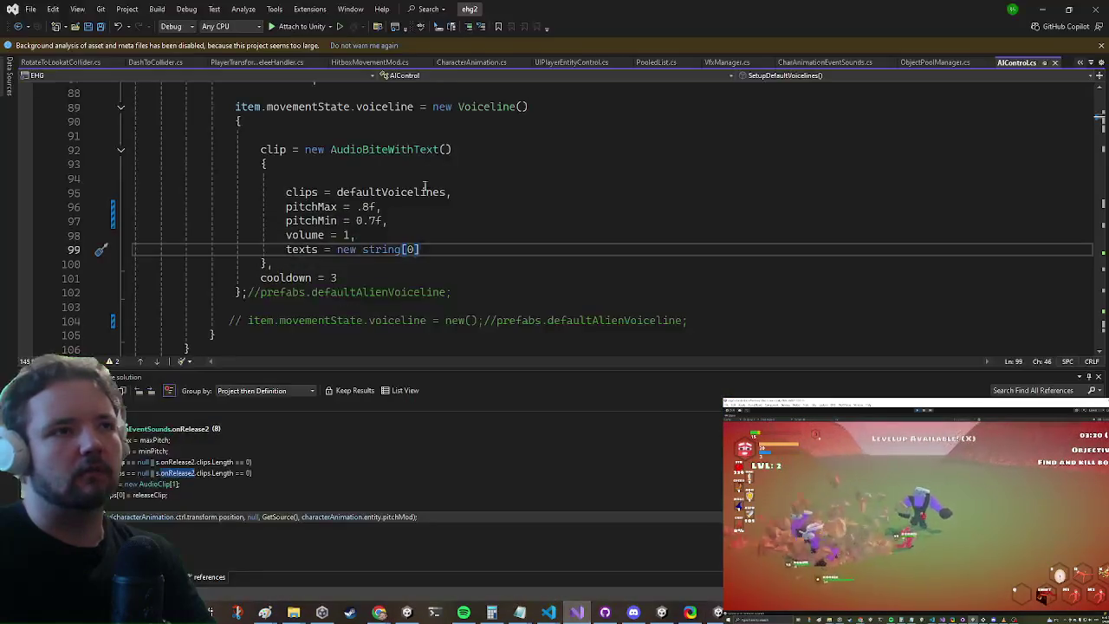
pyautogui.scroll(2, 462, 164)
pyautogui.hotkey('alt', 'Tab')
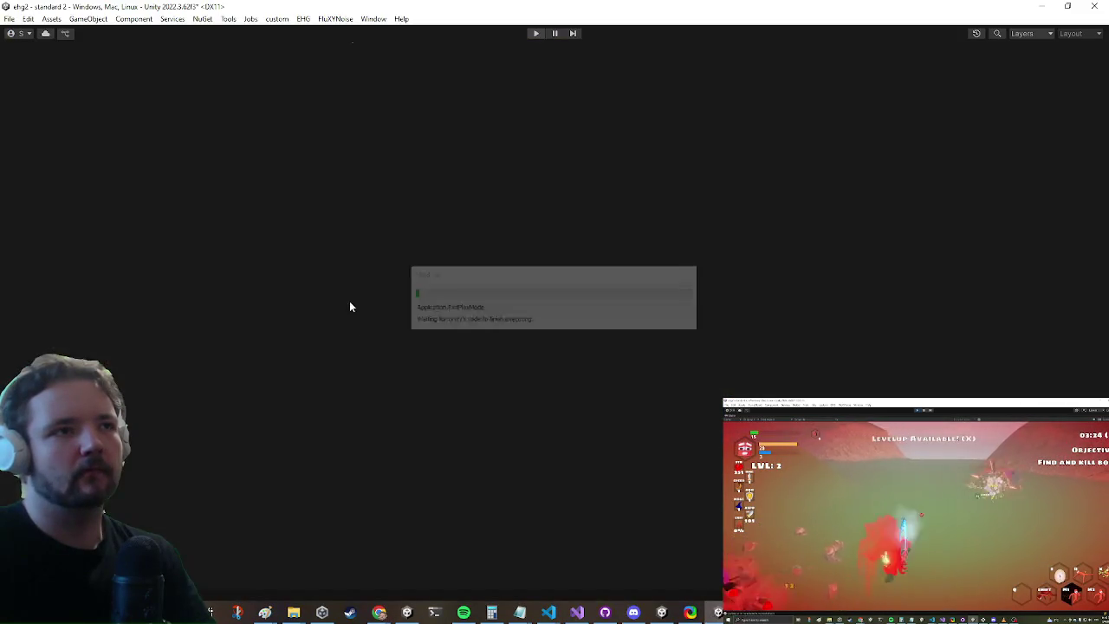
pyautogui.click(577, 612)
pyautogui.scroll(-3, 344, 252)
pyautogui.scroll(1, 344, 253)
# Change the default voiceline volume from 1 to .5f and cooldown from 3 to 6, then save
pyautogui.click(344, 235)
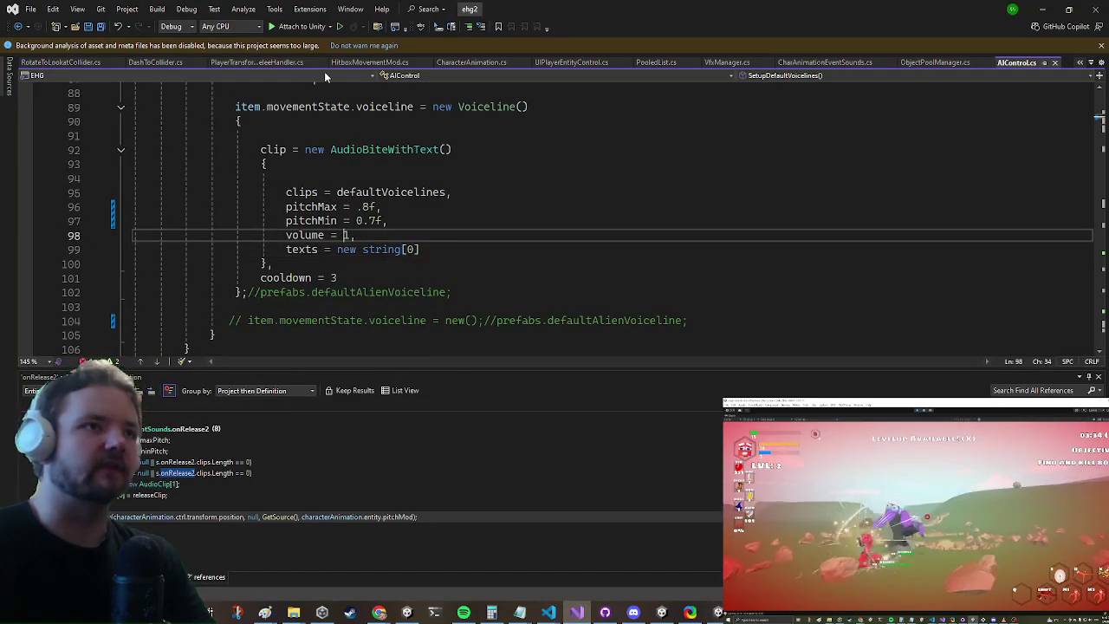
pyautogui.press('Delete')
pyautogui.write('.5')
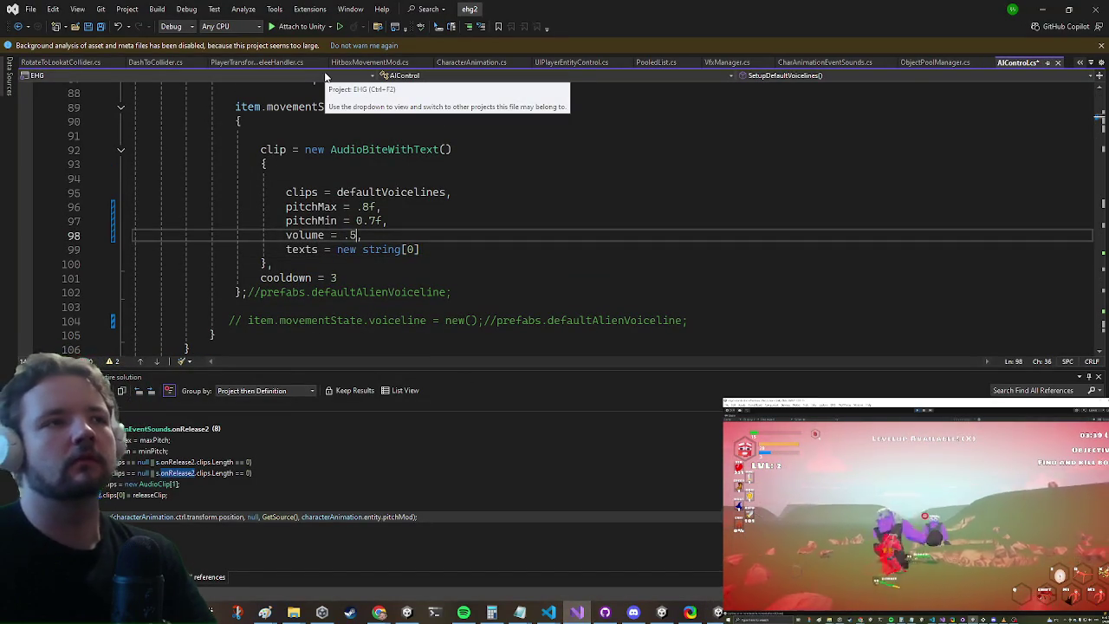
pyautogui.write('f')
pyautogui.press('Down')
pyautogui.press('Down')
pyautogui.press('Down')
pyautogui.press('BackSpace')
pyautogui.write('6')
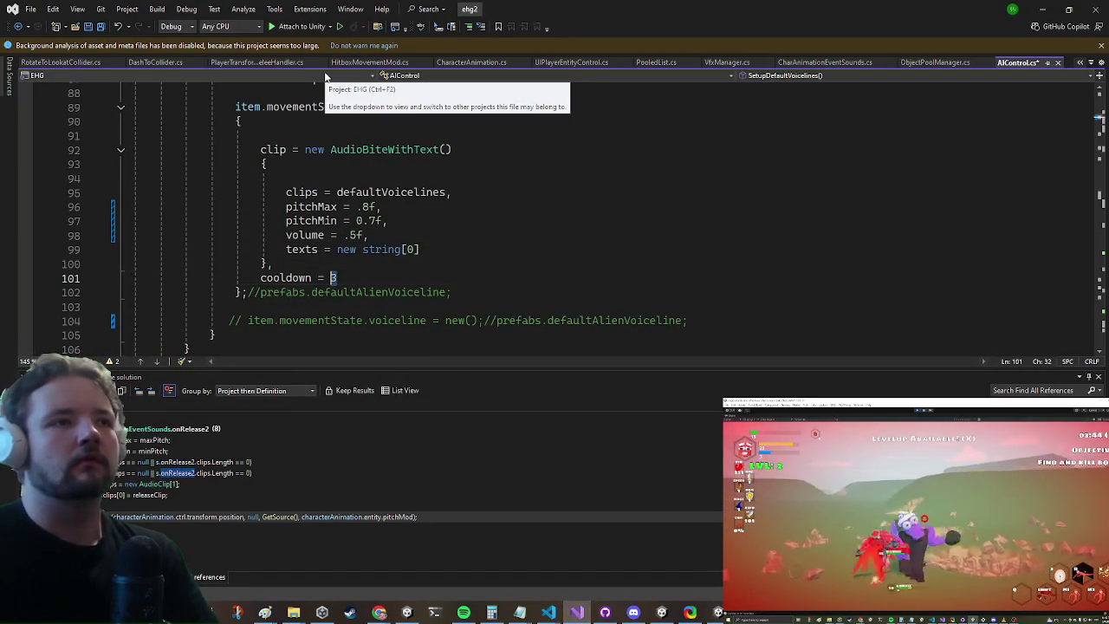
pyautogui.press('Down')
pyautogui.press('Home')
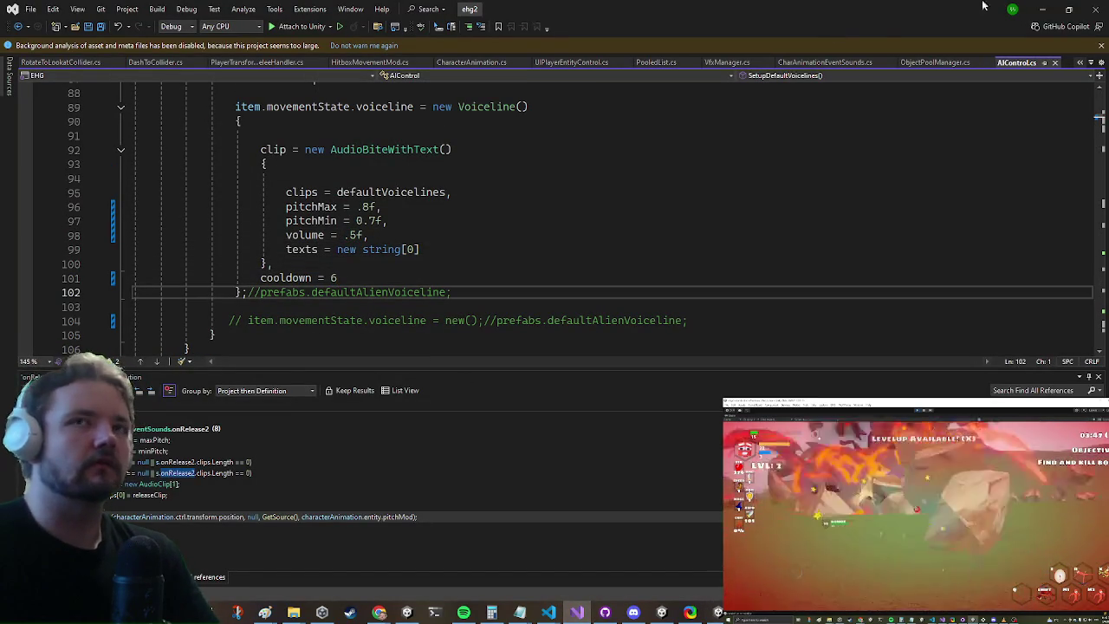
pyautogui.click(1043, 9)
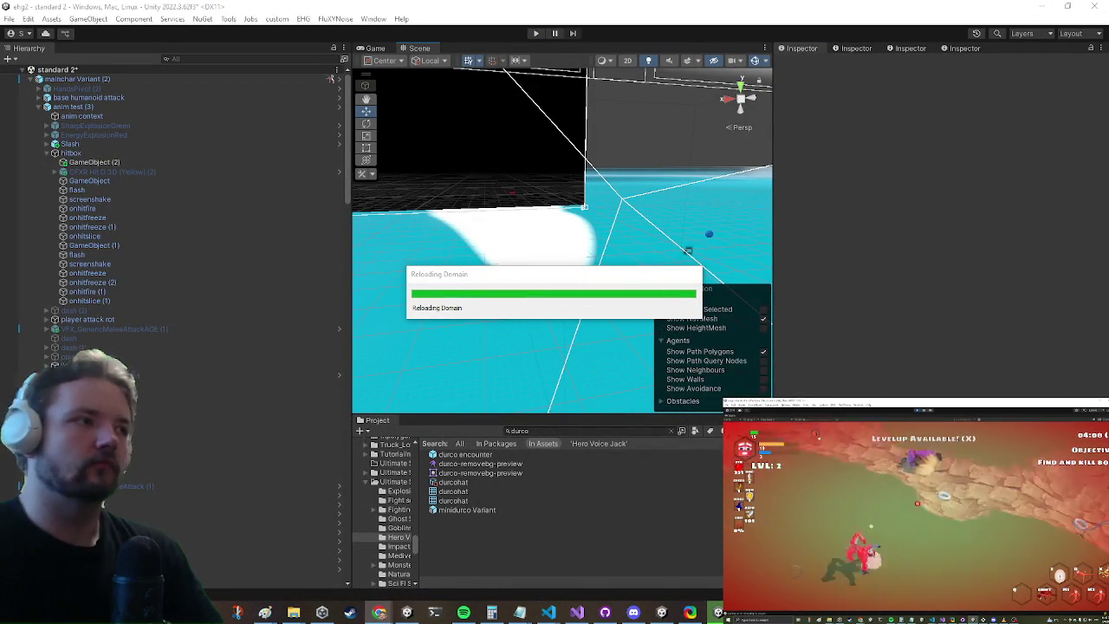
pyautogui.press('super')
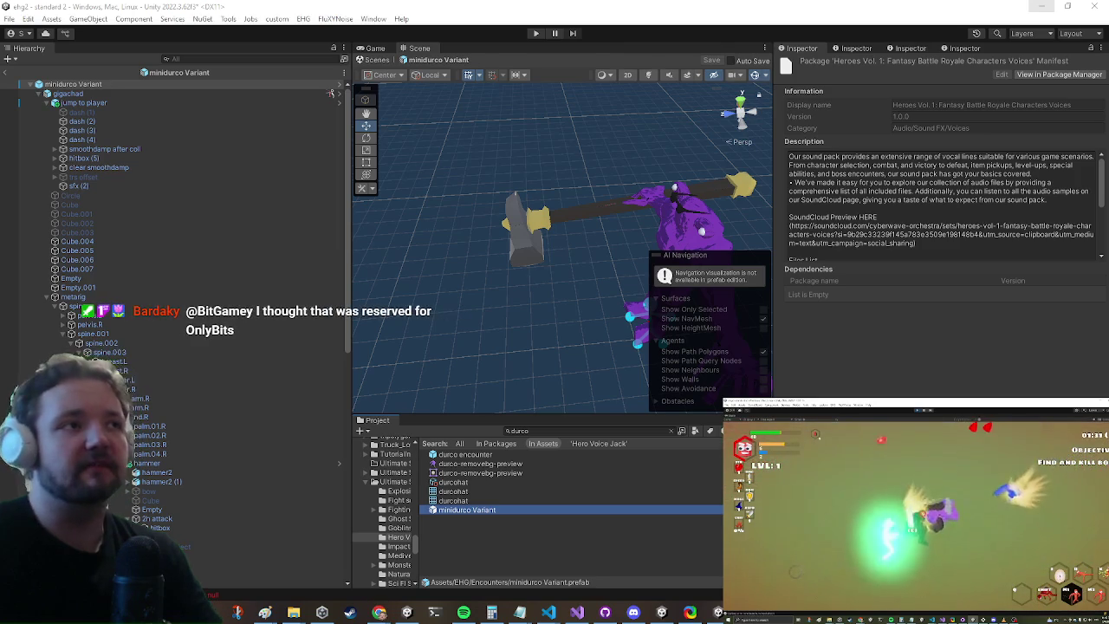
# Select the minidurco Variant root to show its enabled Encounter script with spawn weight 1
pyautogui.scroll(-5, 223, 288)
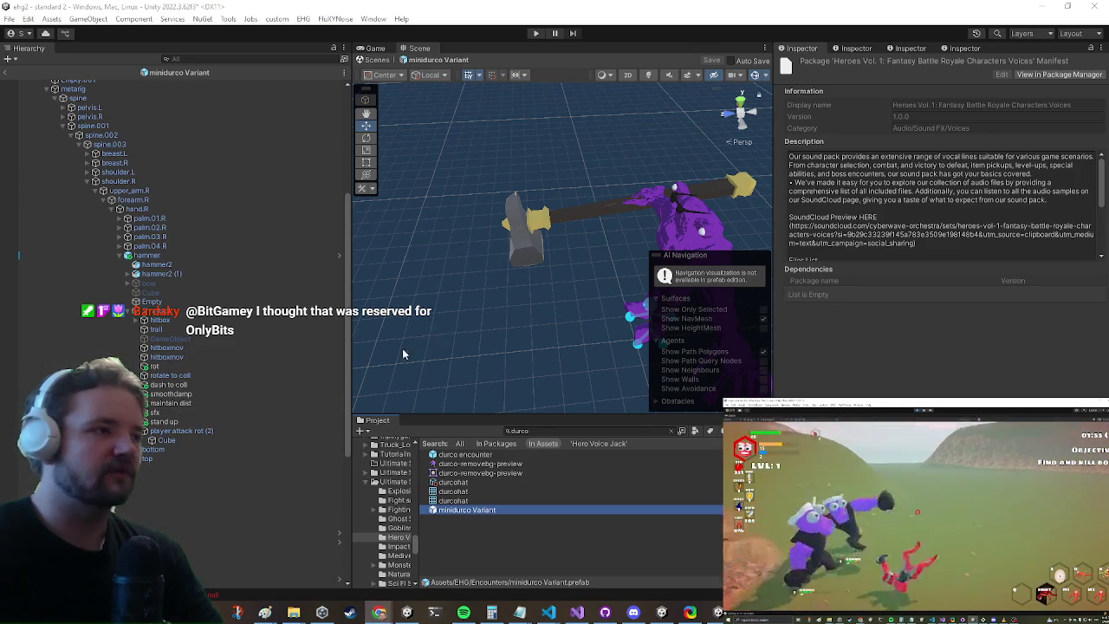
pyautogui.click(477, 321)
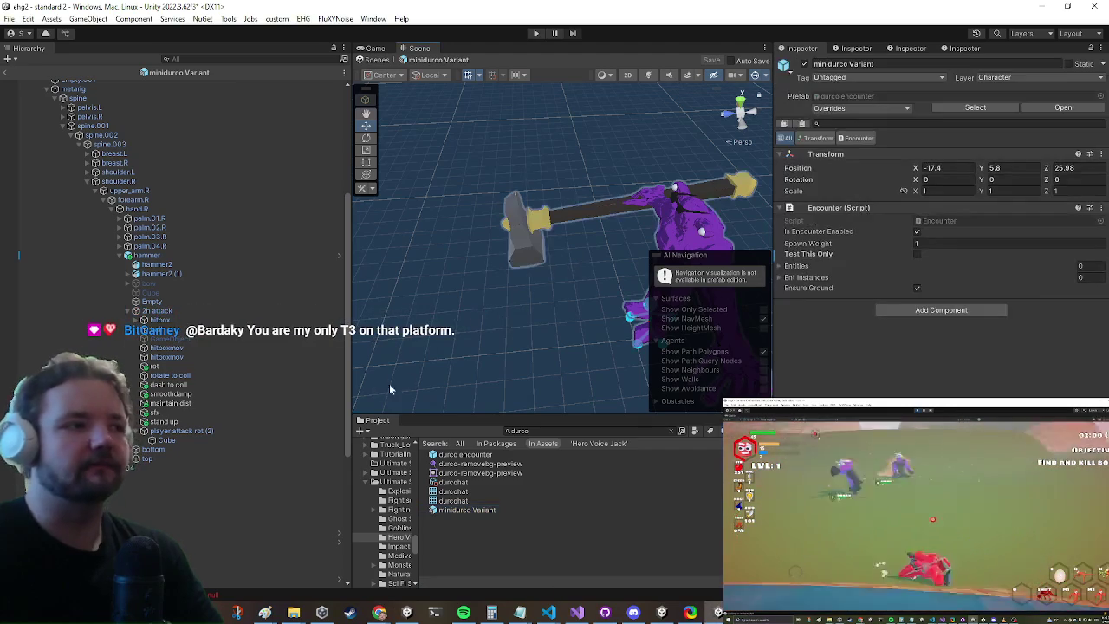
# Frame the purple character, undo back to its upright hammer-raised pose, and orbit to a front view
pyautogui.press('f')
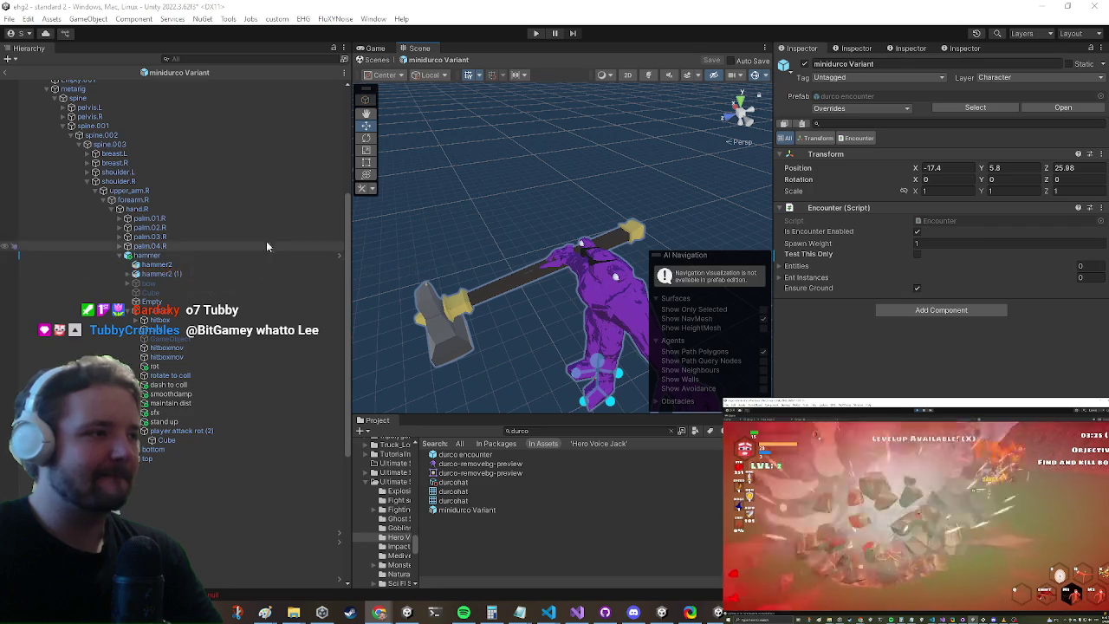
pyautogui.hotkey('ctrl', 'z')
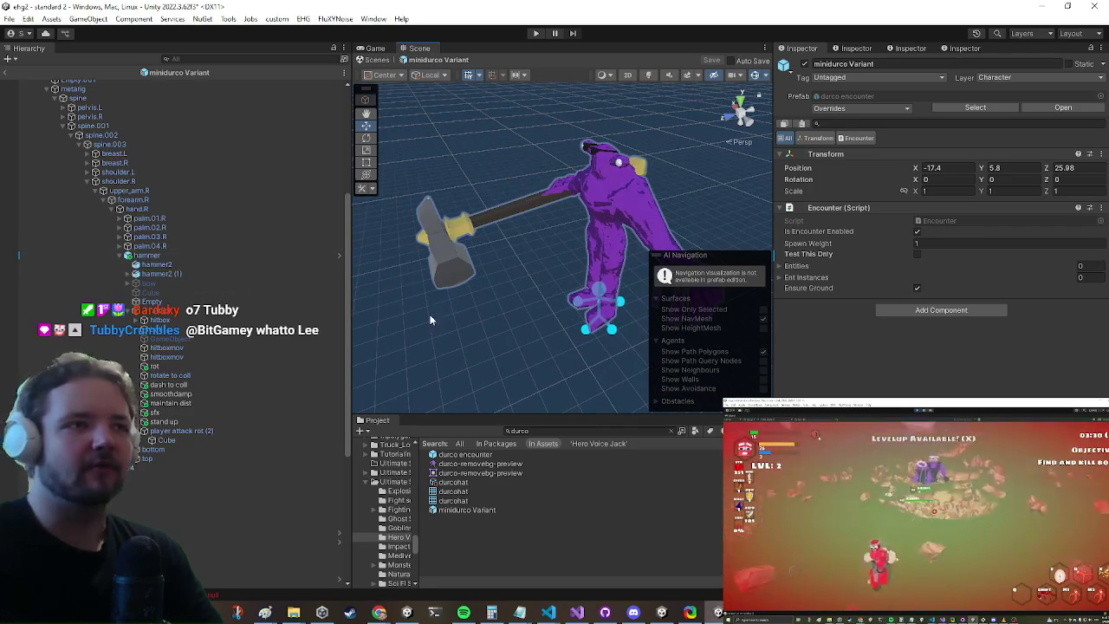
pyautogui.moveTo(429, 363); pyautogui.dragTo(577, 254)
pyautogui.moveTo(425, 291); pyautogui.dragTo(364, 260)
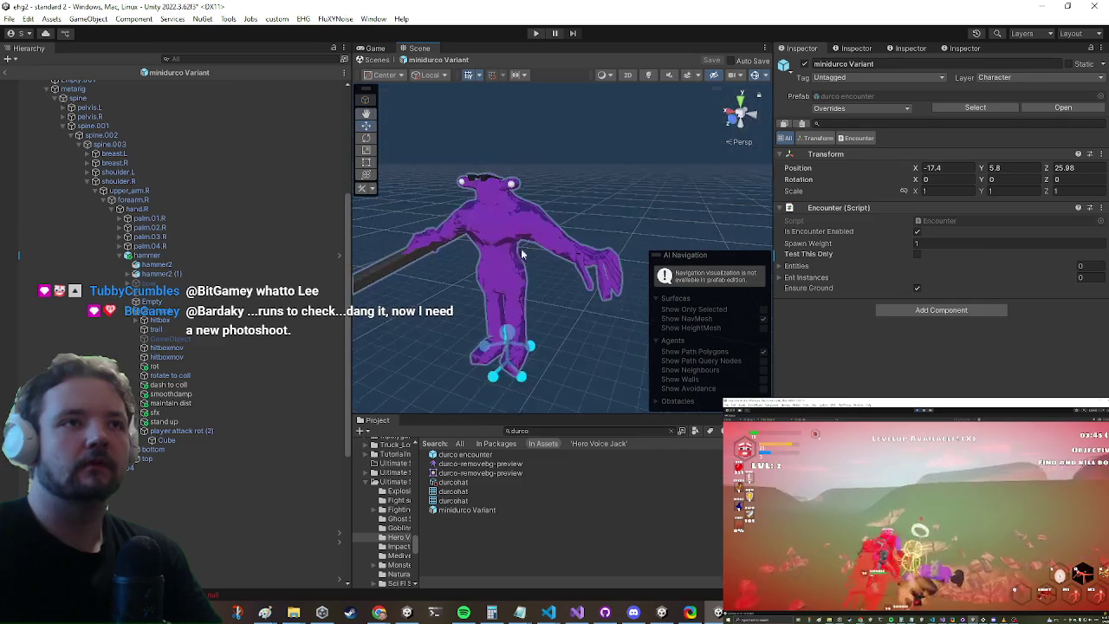
pyautogui.scroll(5, 126, 149)
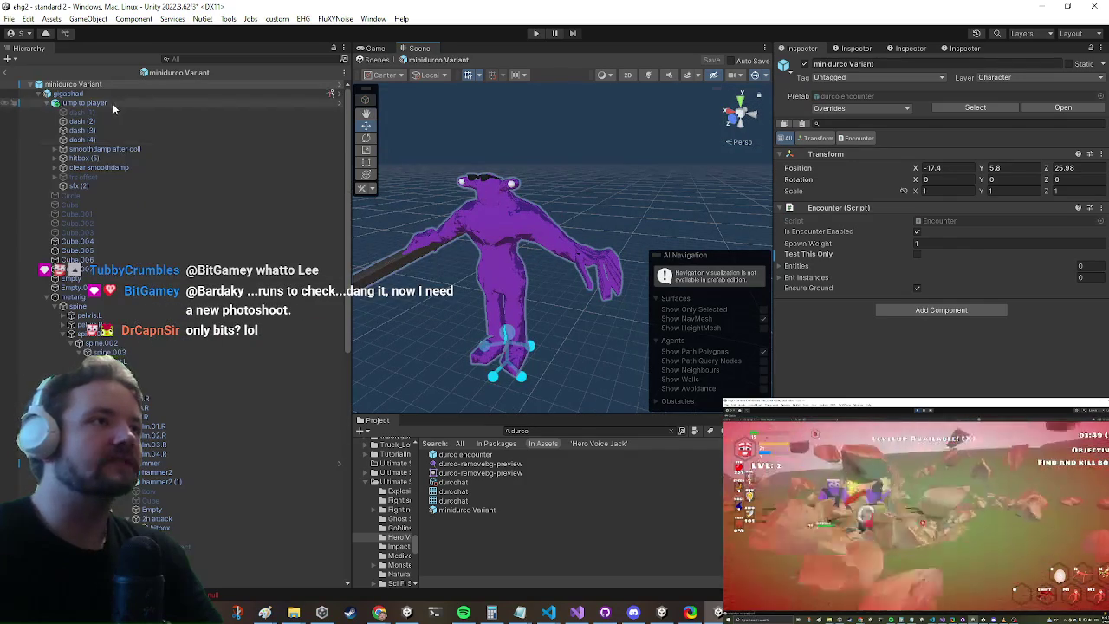
pyautogui.click(70, 93)
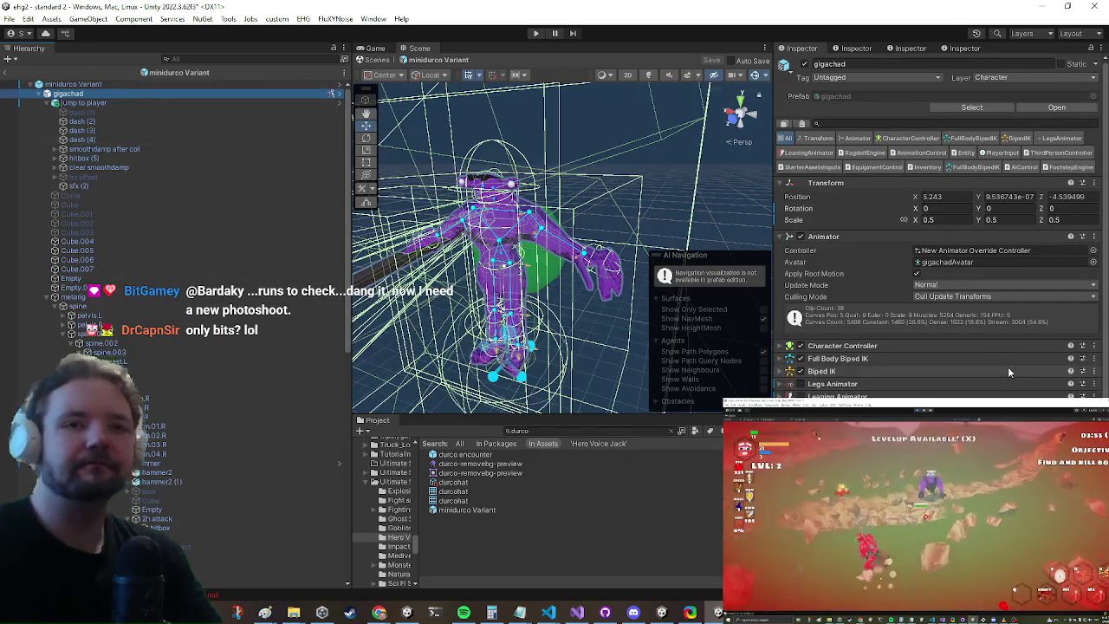
# Collapse AI Control's Phases list and scroll to the Entity Audio Manager using ronnie_sfx
pyautogui.scroll(-10, 998, 350)
pyautogui.click(918, 250)
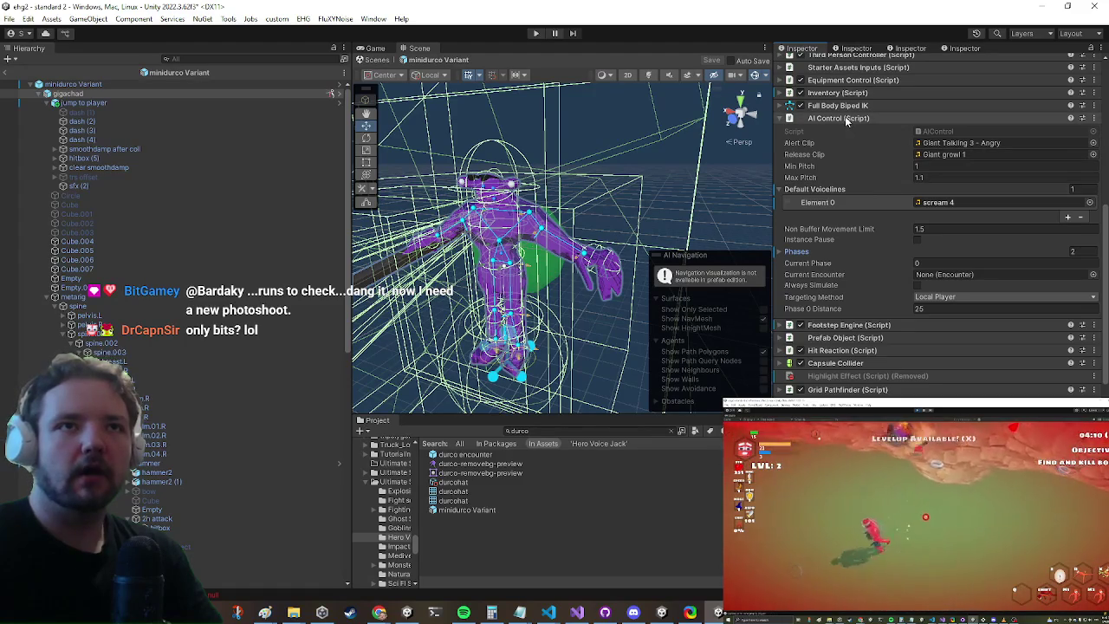
pyautogui.moveTo(503, 212)
pyautogui.mouseDown()
pyautogui.moveTo(546, 210)
pyautogui.moveTo(567, 178)
pyautogui.mouseUp()
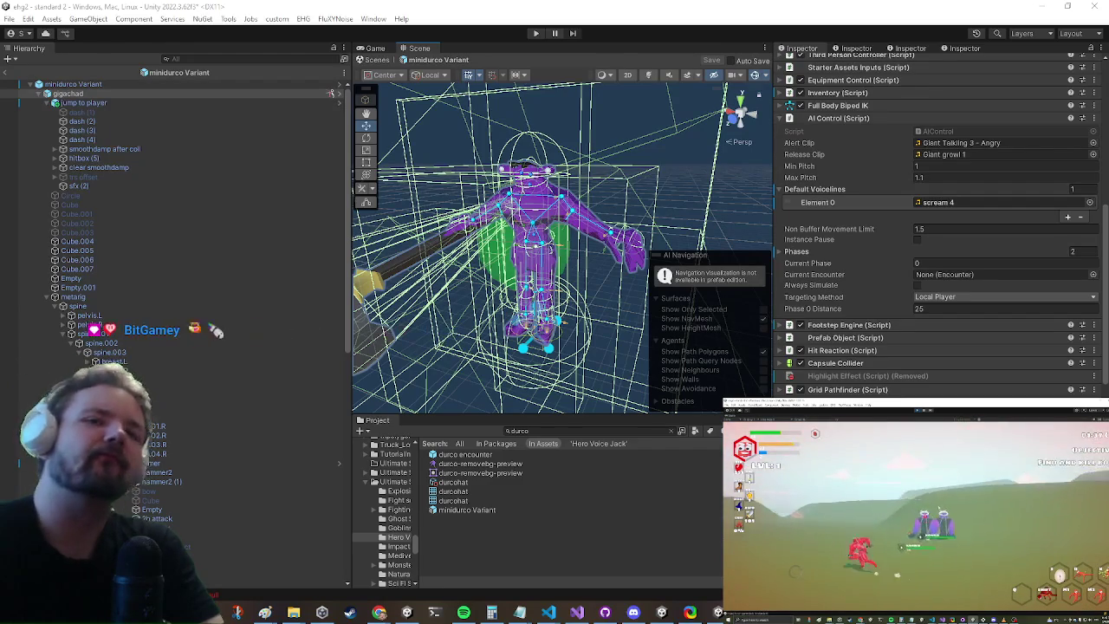
pyautogui.scroll(-10, 1041, 327)
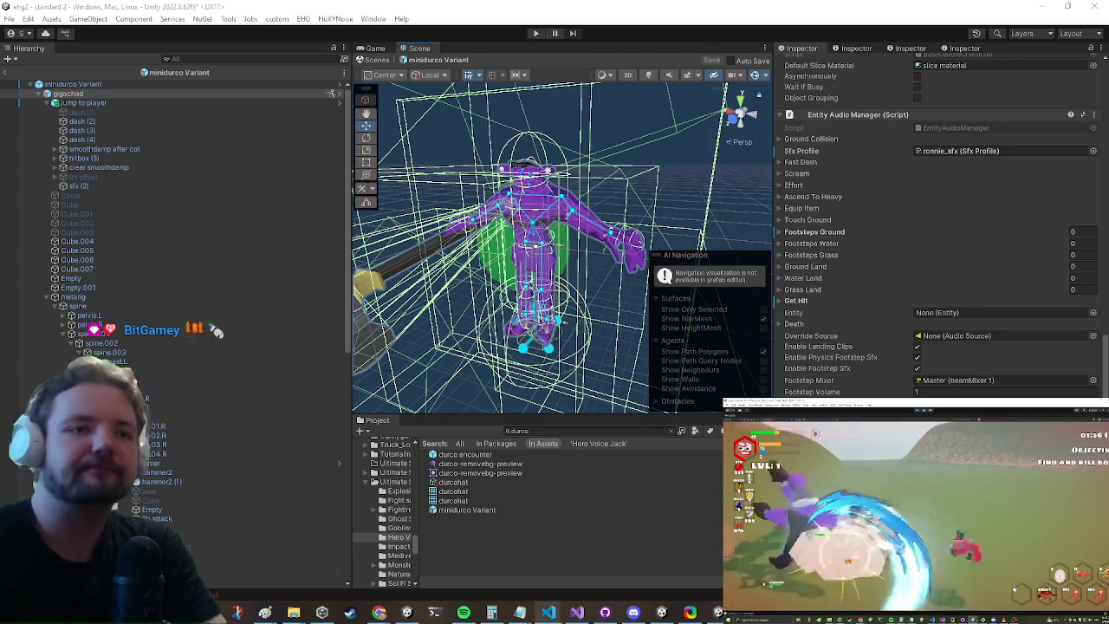
pyautogui.click(579, 613)
# Expand the Phases list in gigachad's AI Control script to reach the scream 4 voiceline
pyautogui.click(579, 613)
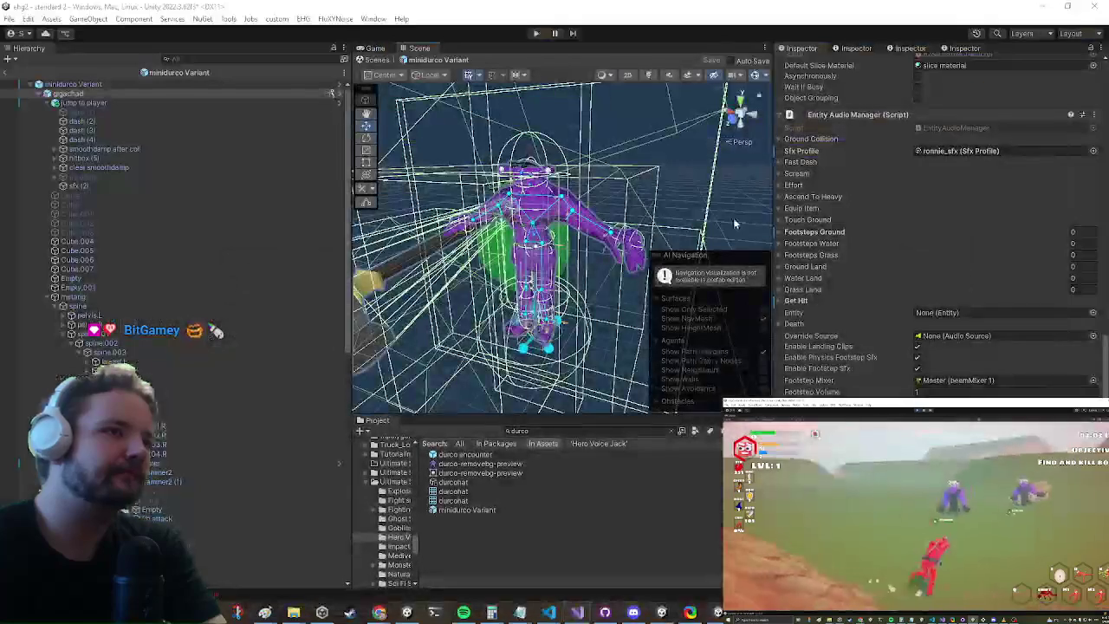
pyautogui.scroll(10, 969, 65)
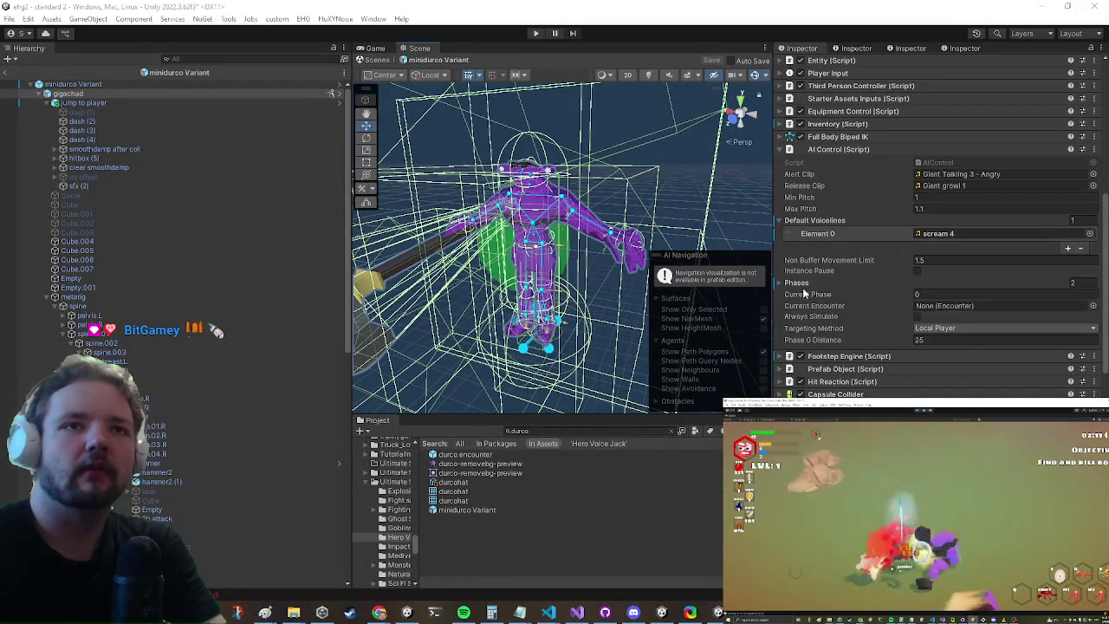
pyautogui.click(784, 282)
pyautogui.scroll(-5, 936, 342)
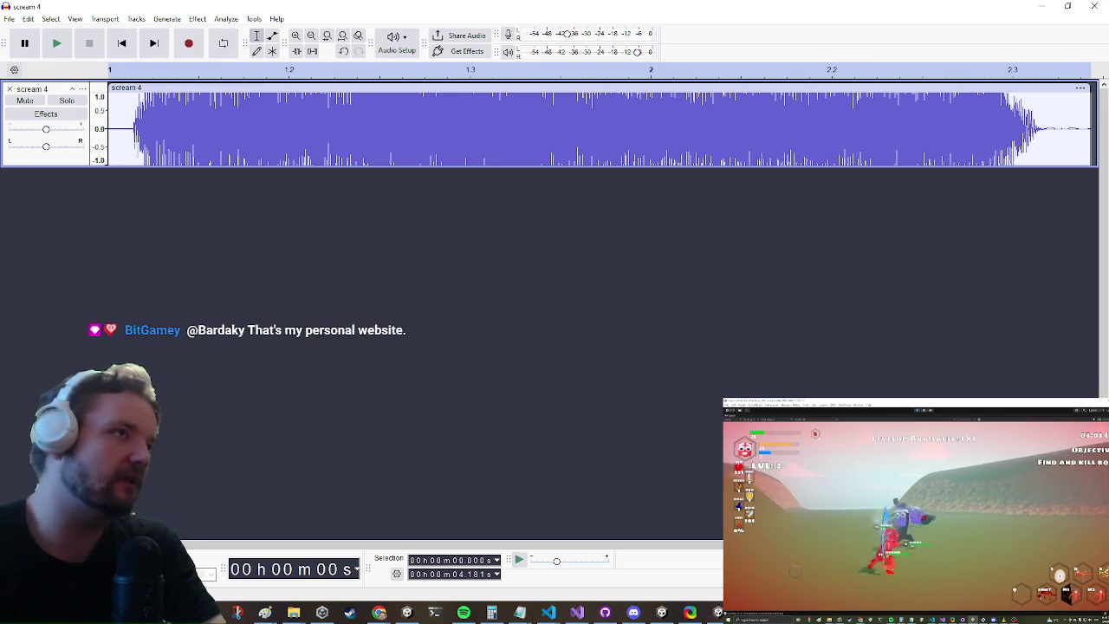
# Play the scream 4 clip from 1.3 seconds, then minimize Audacity and return to AIControl.cs
pyautogui.click(413, 117)
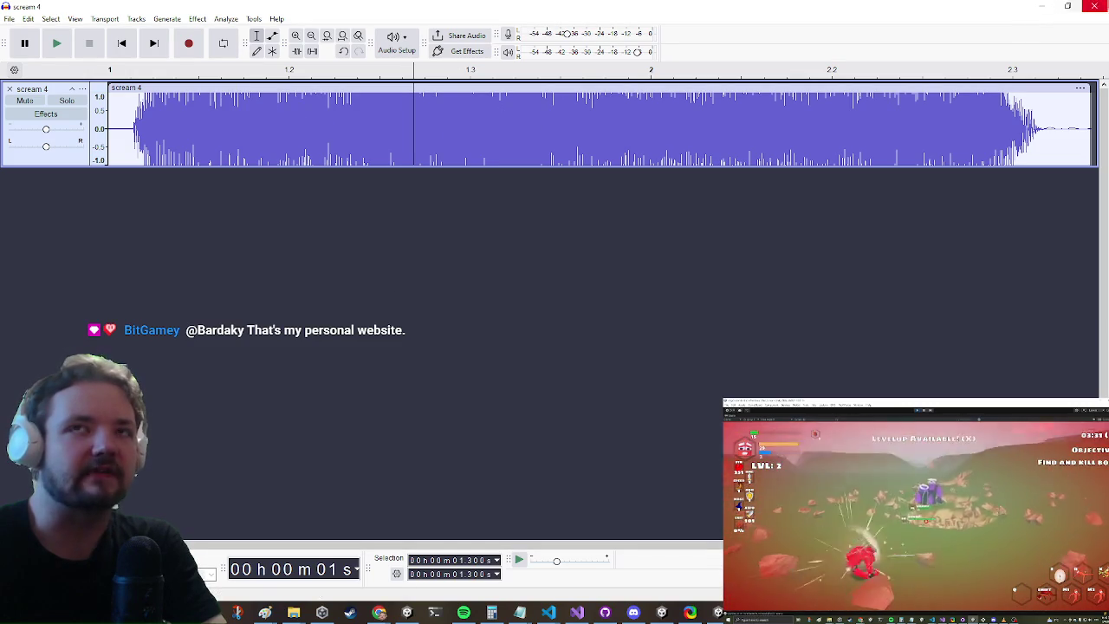
pyautogui.click(1031, 7)
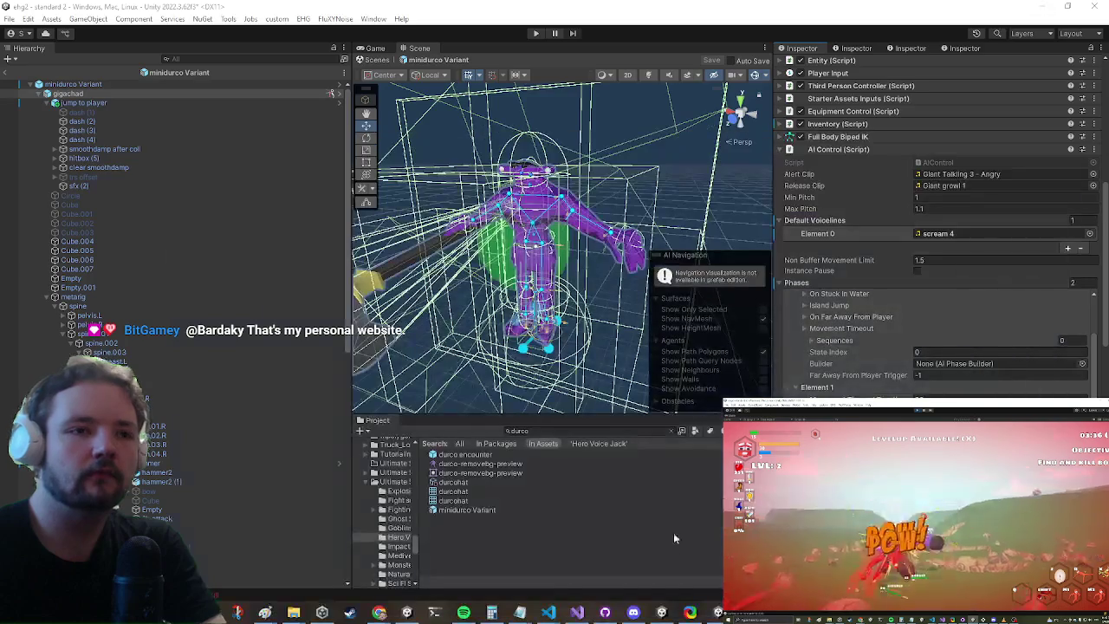
pyautogui.click(578, 614)
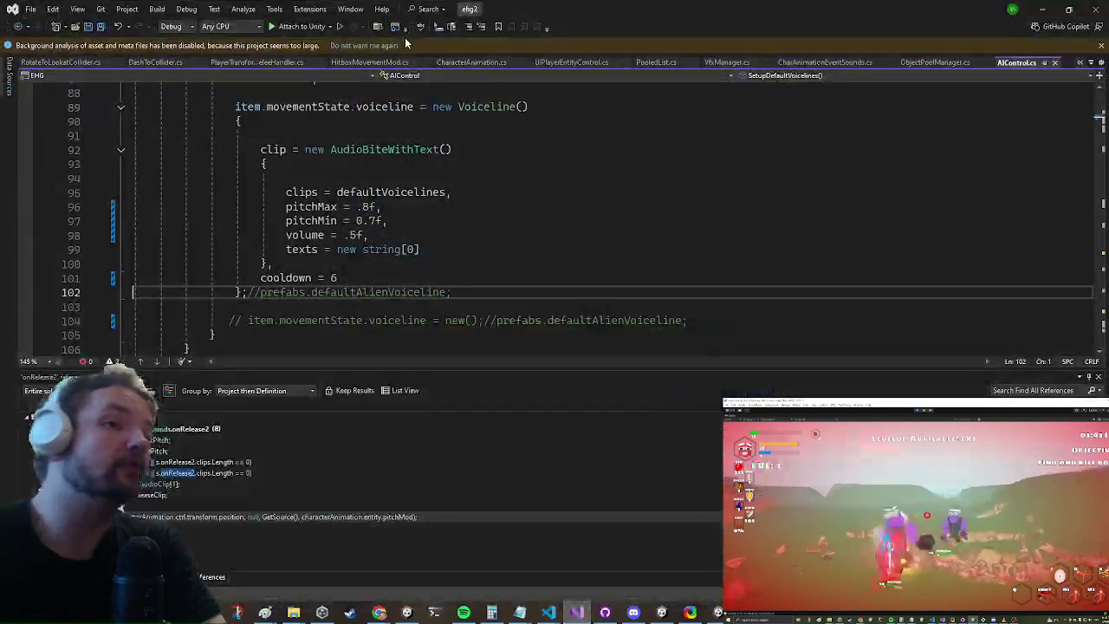
# Write a trial AudioSource volume line on line 88, then delete it and leave an empty line
pyautogui.press('Left')
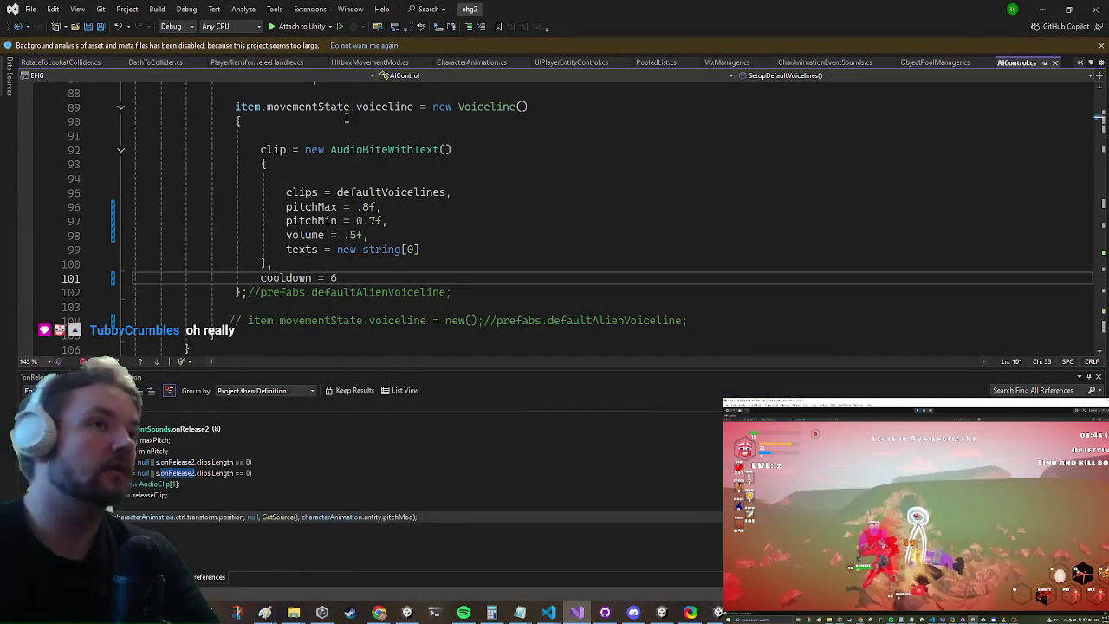
pyautogui.scroll(4, 291, 258)
pyautogui.click(291, 258)
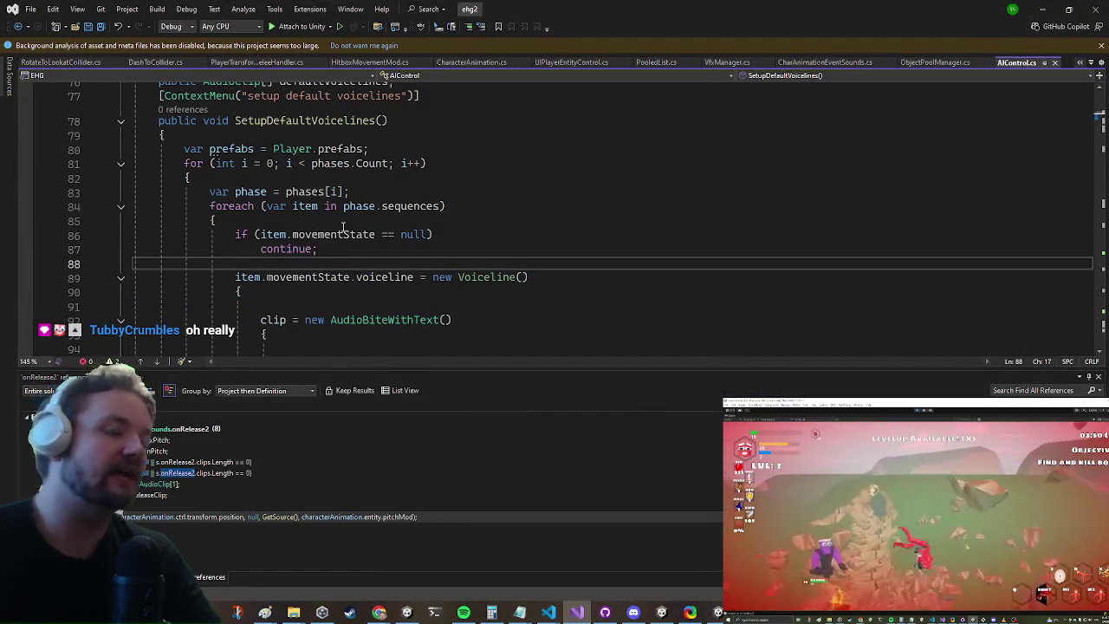
pyautogui.write('audio')
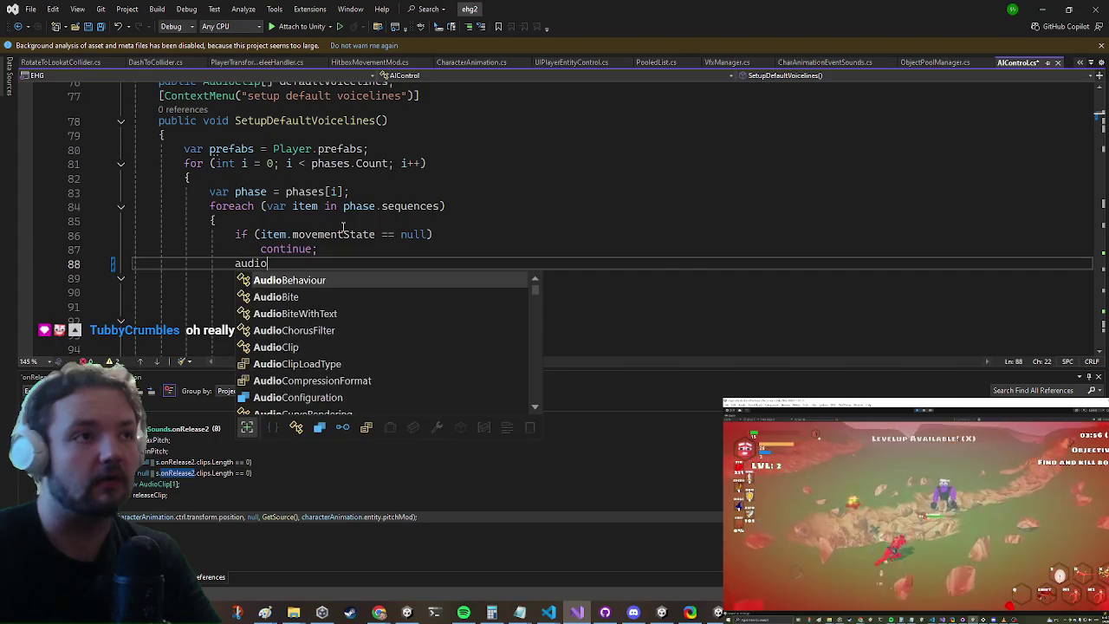
pyautogui.write('So.')
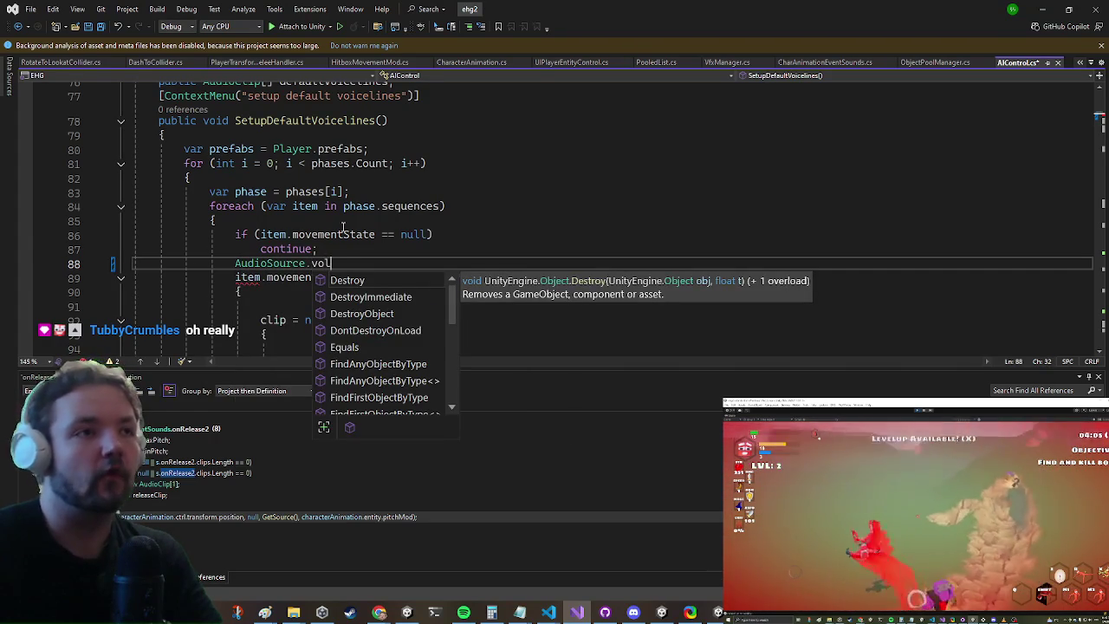
pyautogui.write('ume=1;')
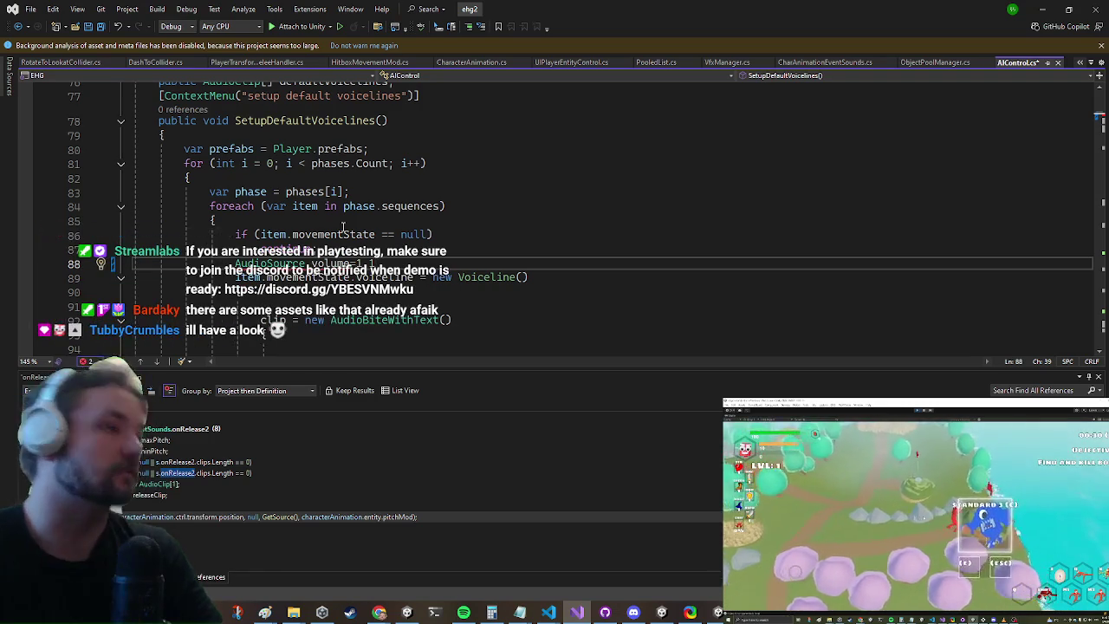
pyautogui.press('BackSpace')
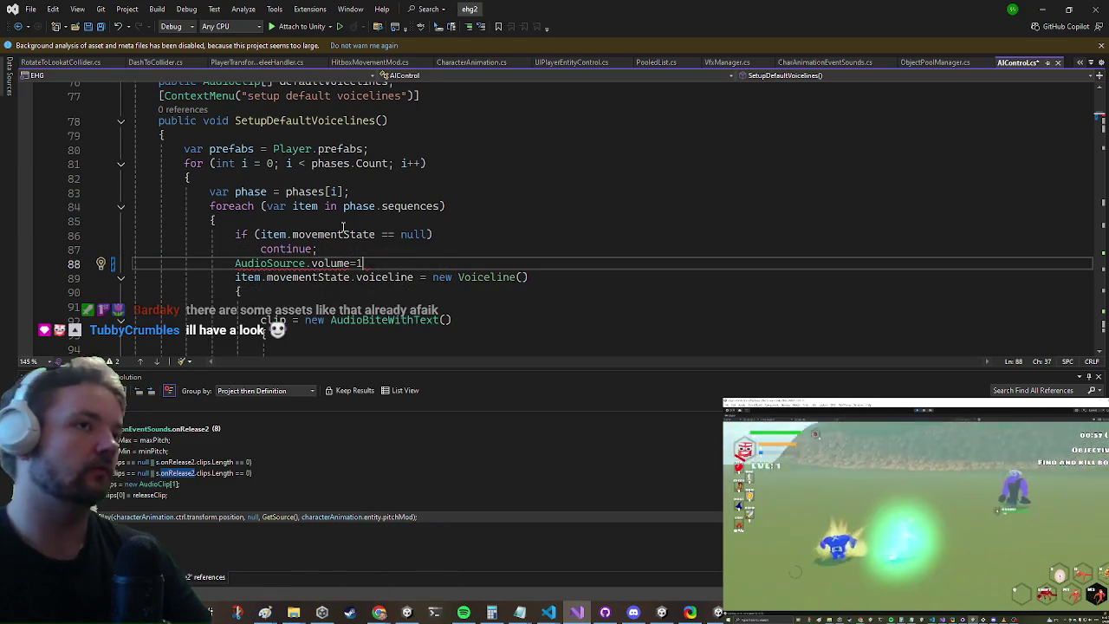
pyautogui.hotkey('shift', 'Up')
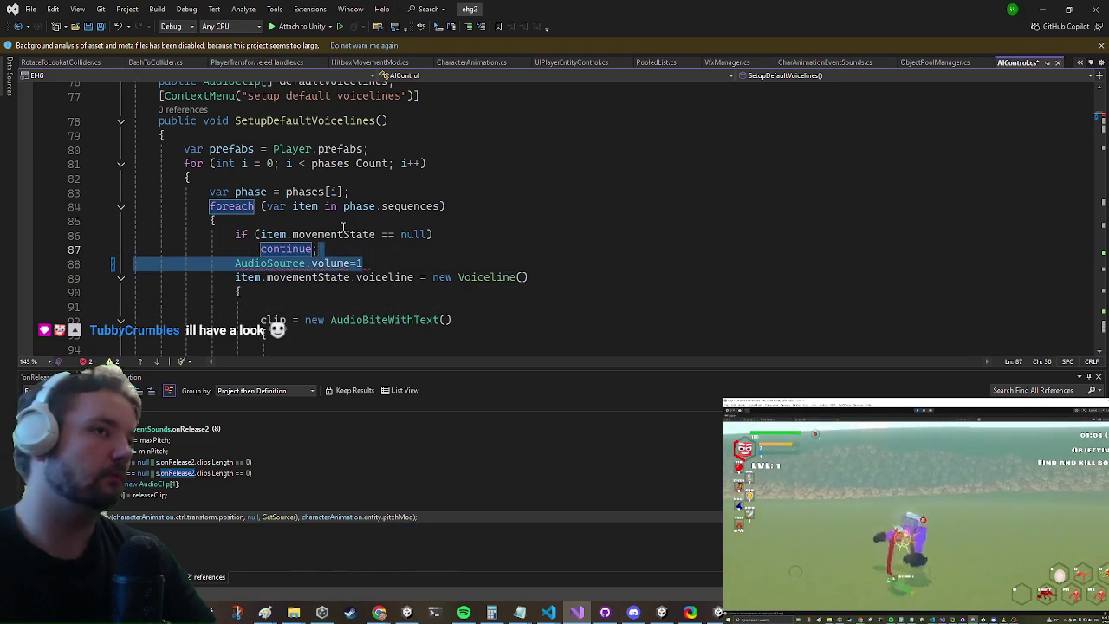
pyautogui.press('Delete')
pyautogui.press('Return')
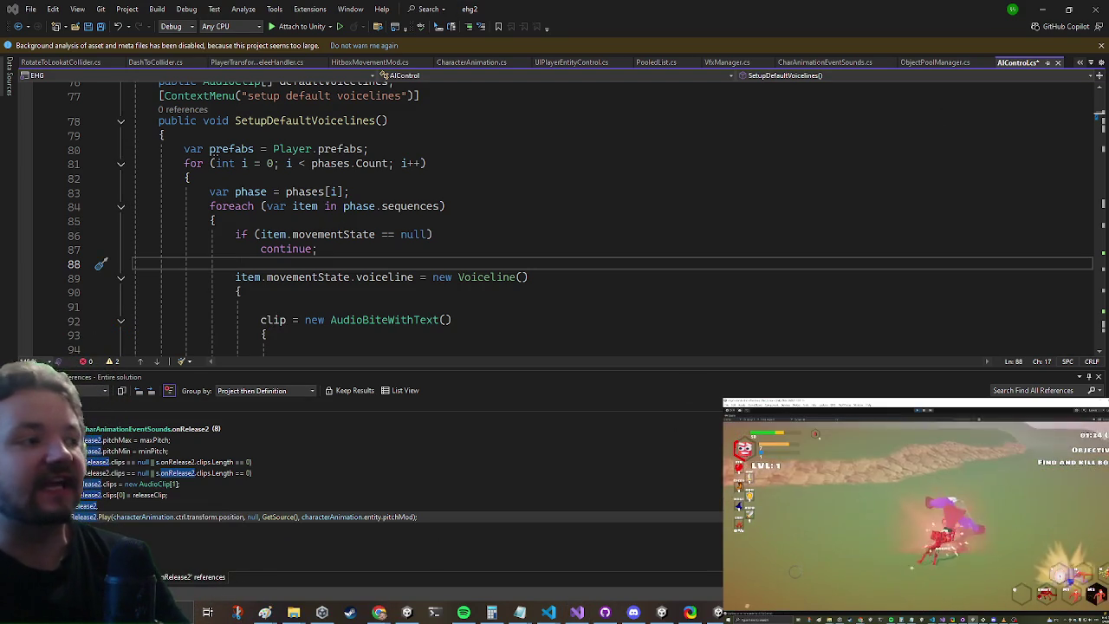
# Look over the SetupDefaultVoicelines method, then minimize Visual Studio to go back to Unity
pyautogui.scroll(-2, 458, 246)
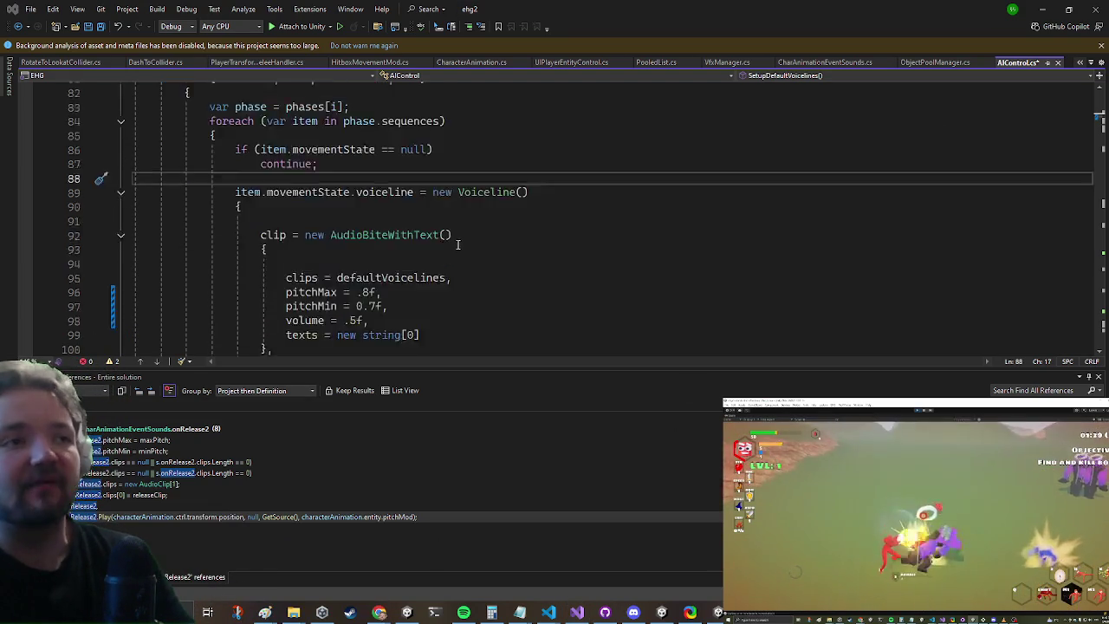
pyautogui.scroll(-3, 458, 247)
pyautogui.scroll(2, 458, 225)
pyautogui.scroll(1, 459, 206)
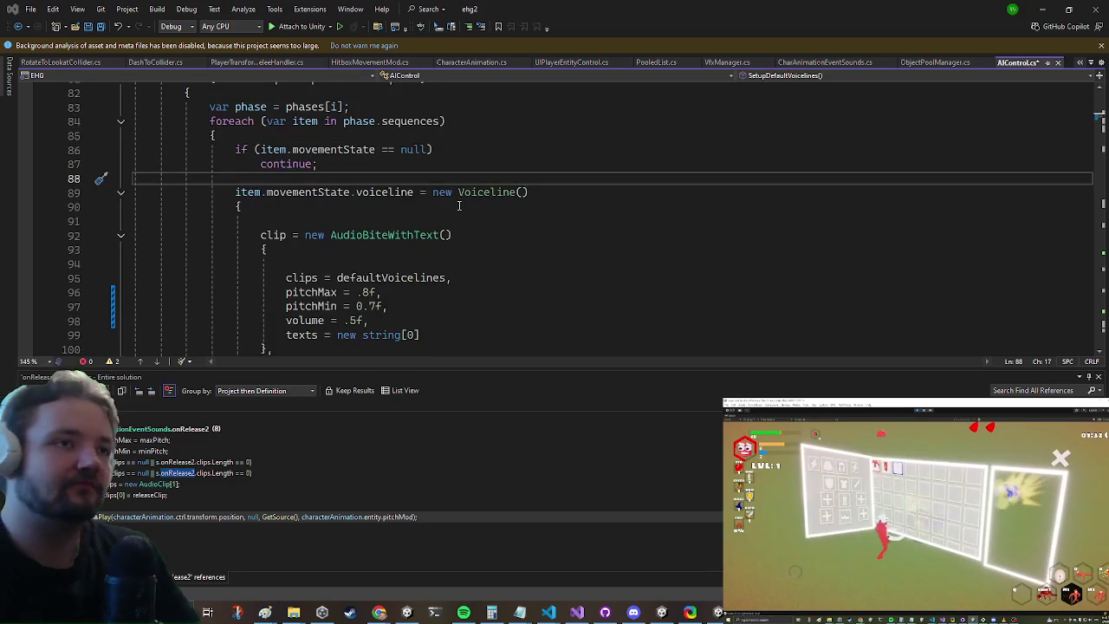
pyautogui.scroll(-2, 447, 205)
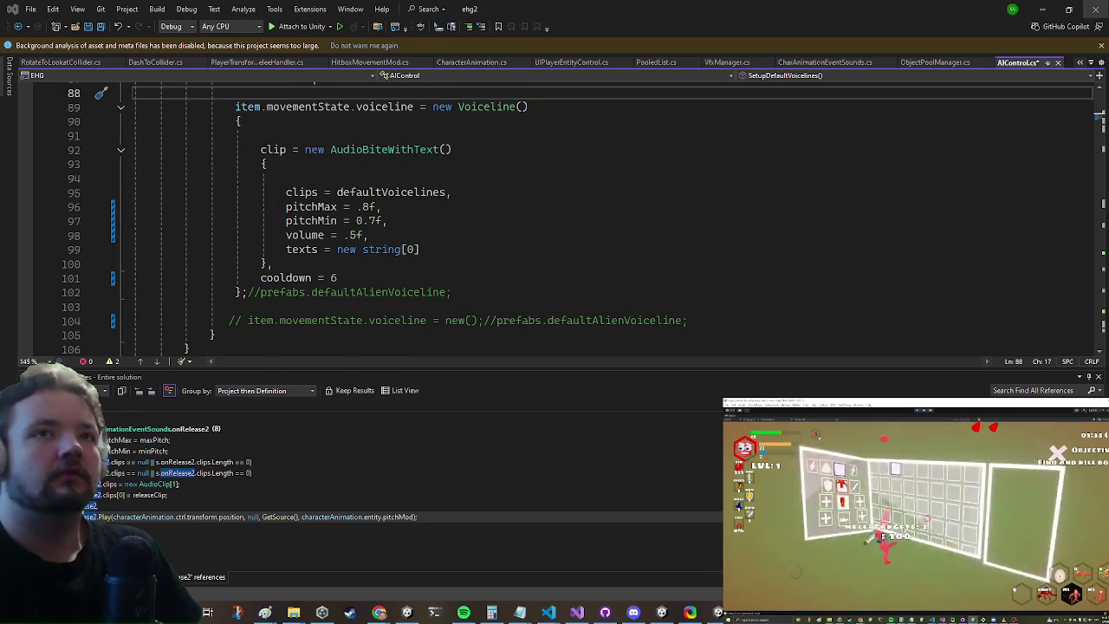
pyautogui.click(1040, 8)
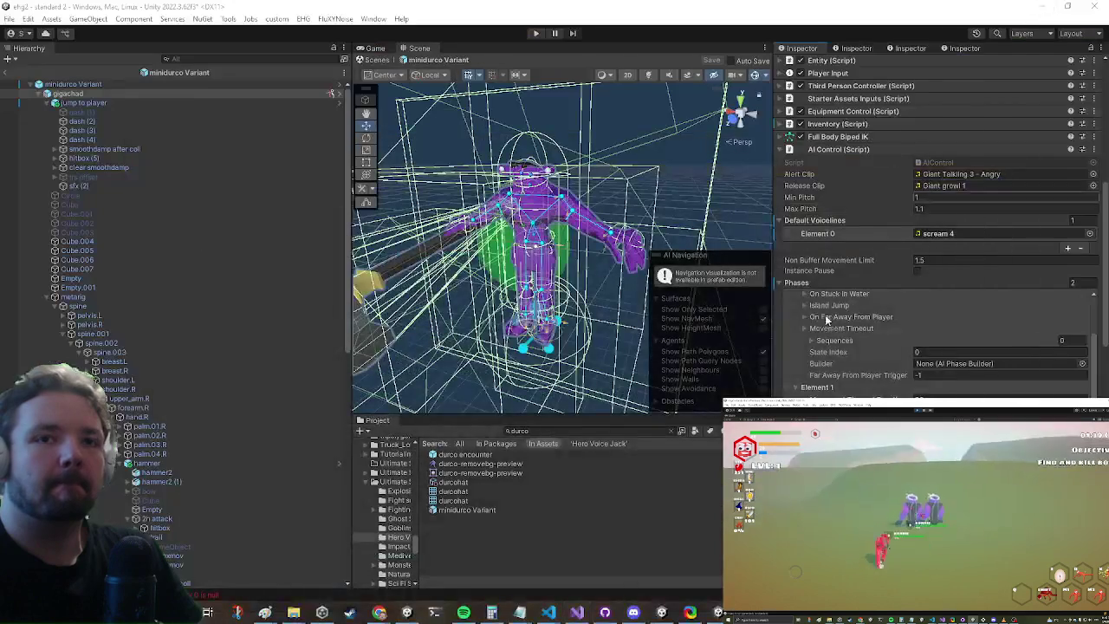
# Run 'setup default voicelines' on AI Control, enable Allow Prop Exceptions on jump to player, and save
pyautogui.rightClick(829, 150)
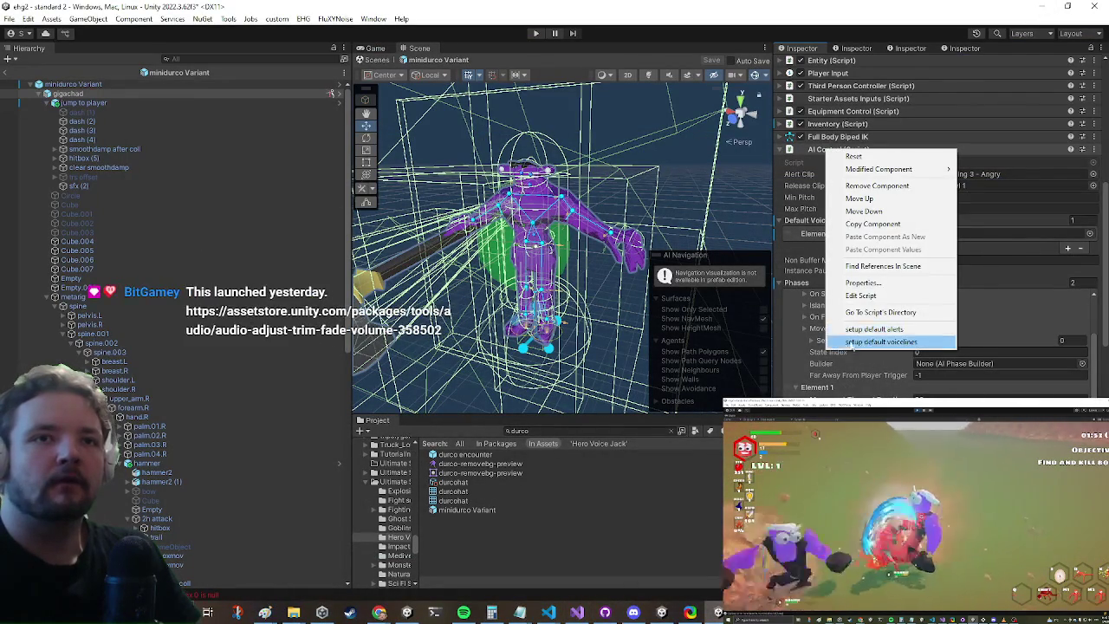
pyautogui.click(880, 342)
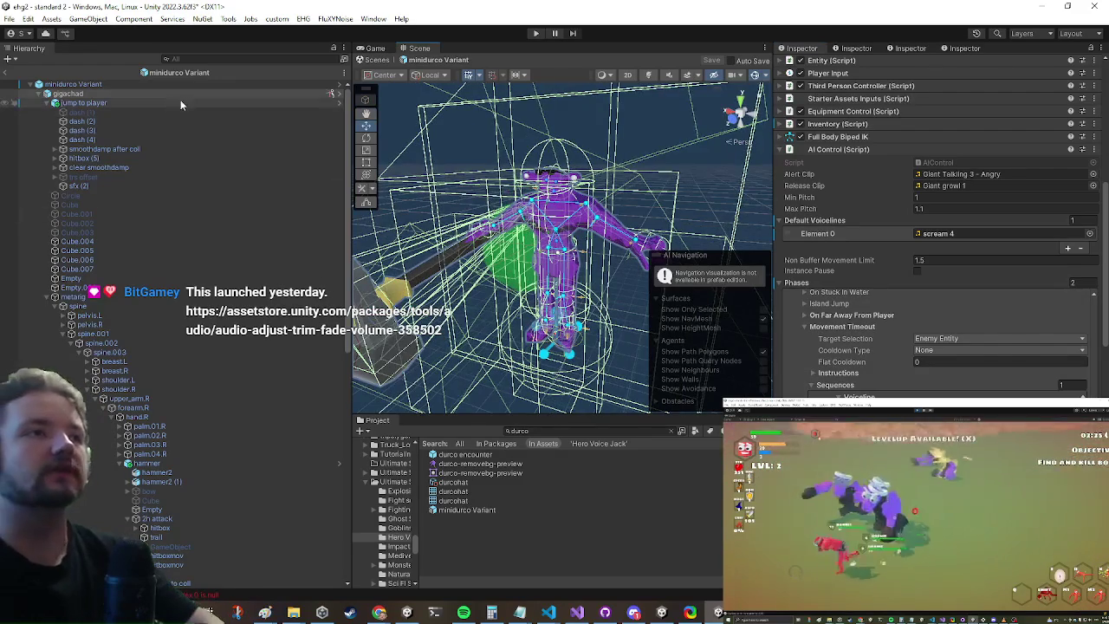
pyautogui.click(180, 103)
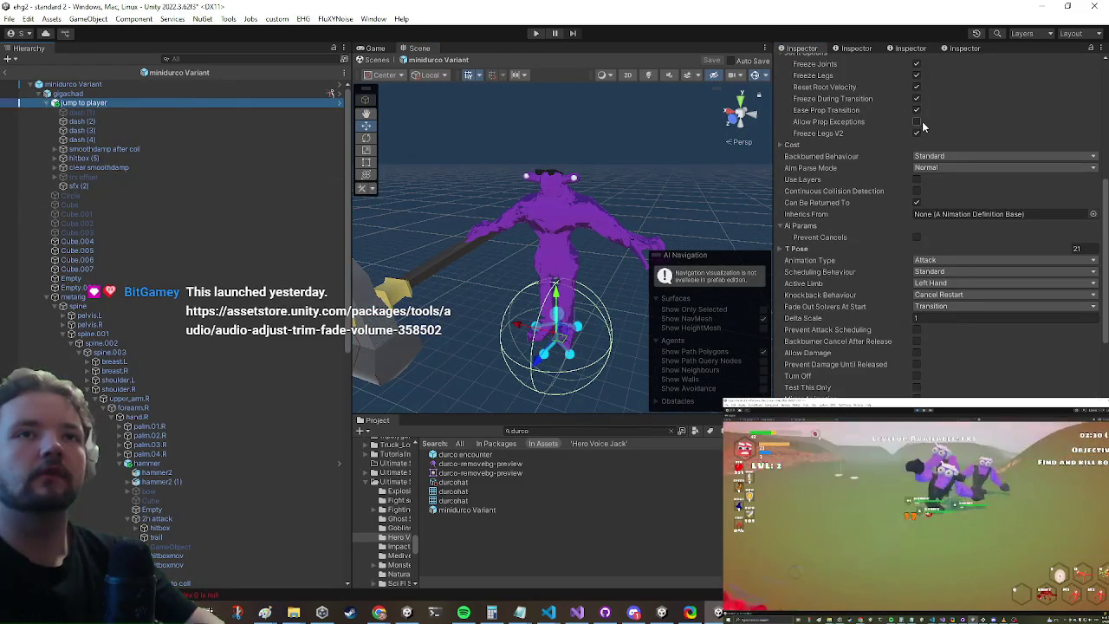
pyautogui.click(919, 122)
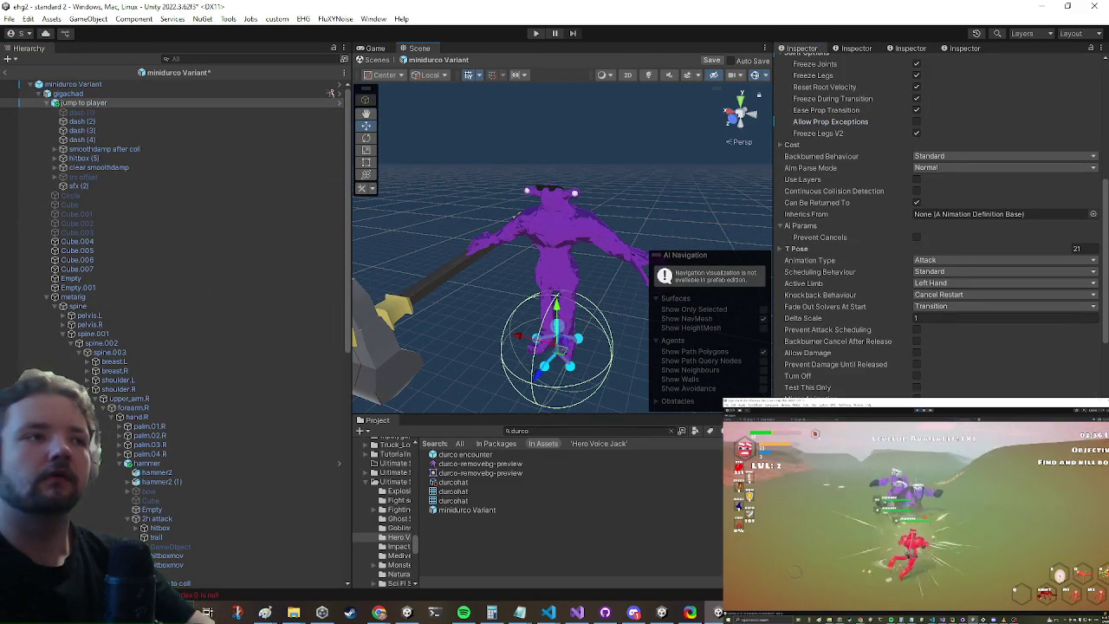
pyautogui.hotkey('ctrl', 's')
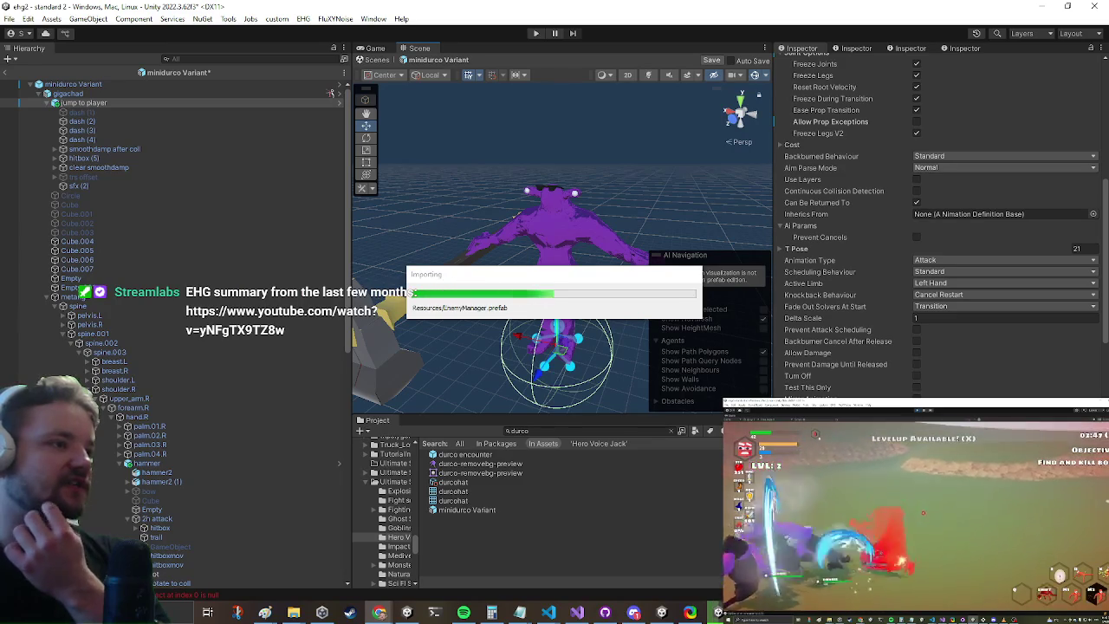
pyautogui.hotkey('alt', 'Tab')
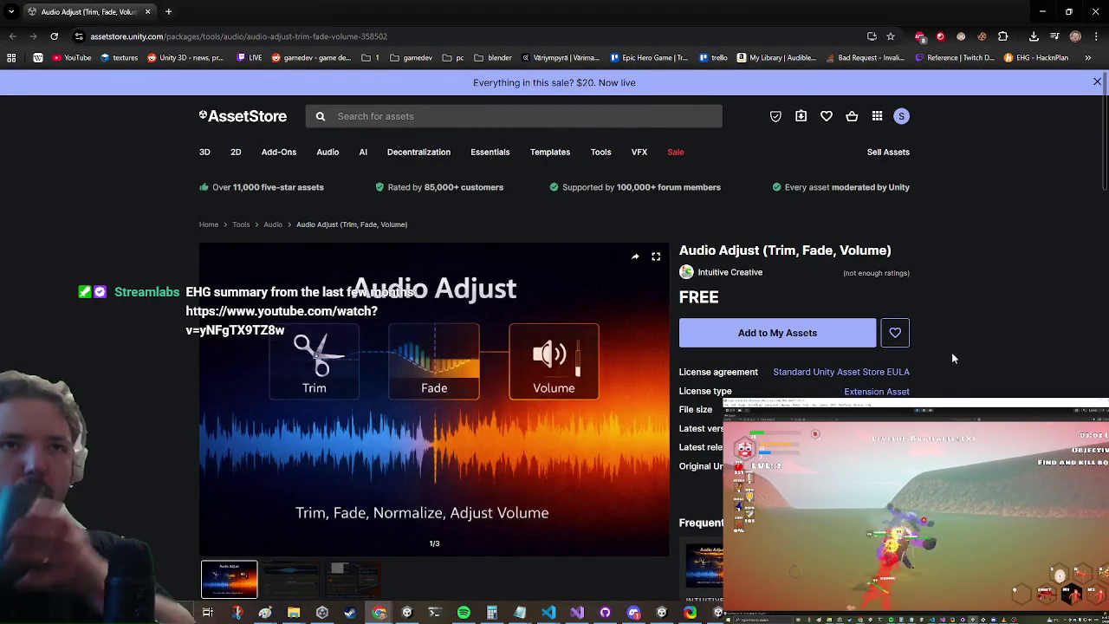
# View the second and third Audio Adjust screenshots and highlight the 'Boost gain beyond normalized levels' feature
pyautogui.scroll(-2, 435, 333)
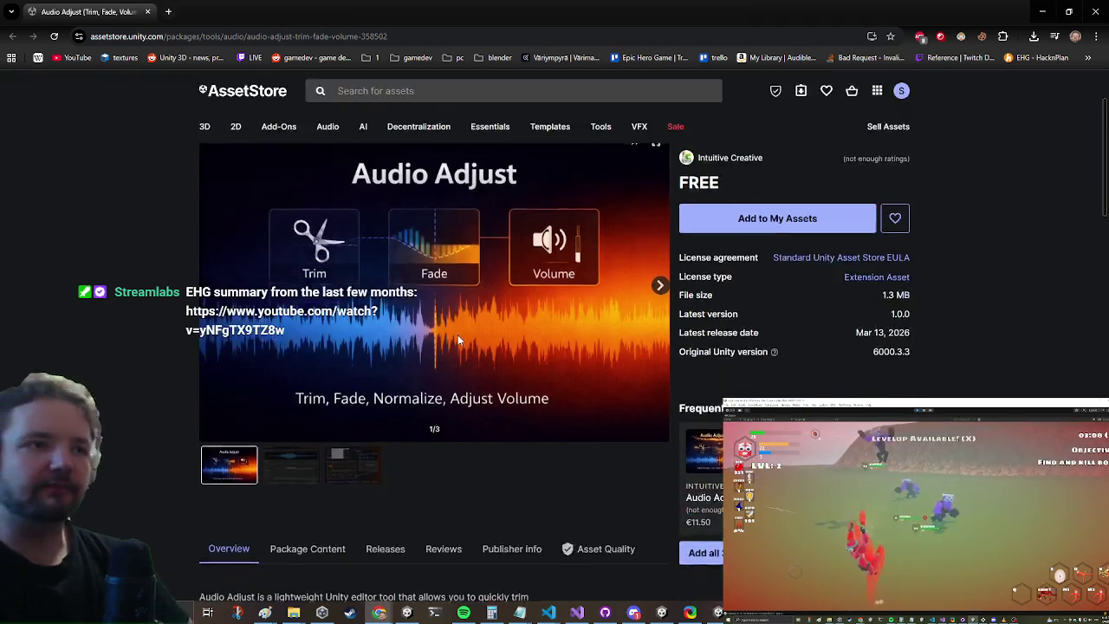
pyautogui.click(288, 420)
pyautogui.scroll(2, 289, 420)
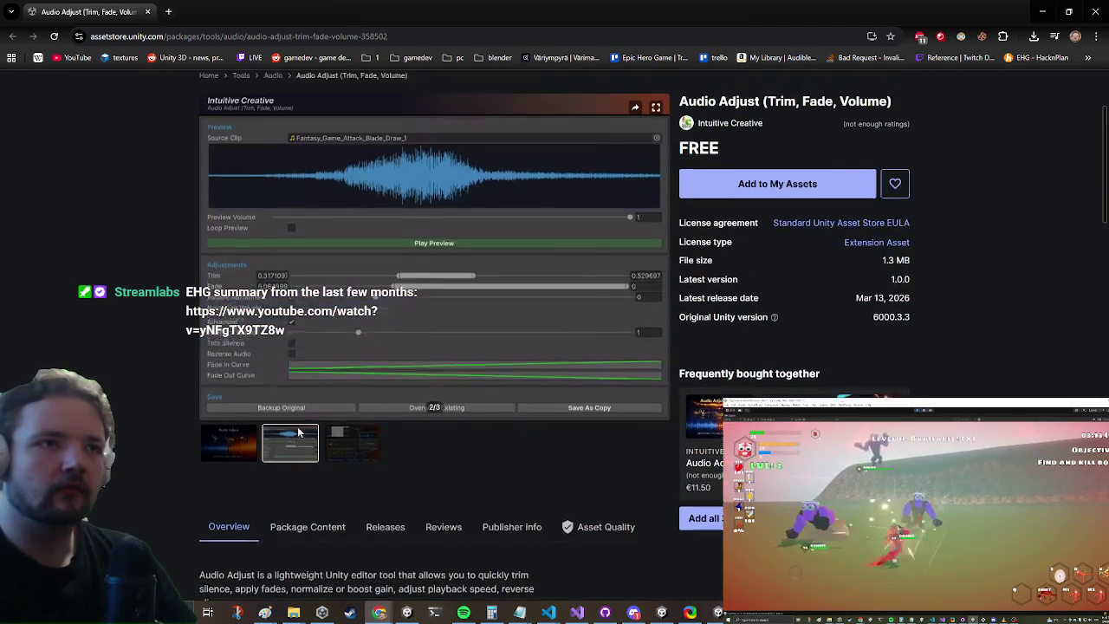
pyautogui.scroll(-2, 286, 472)
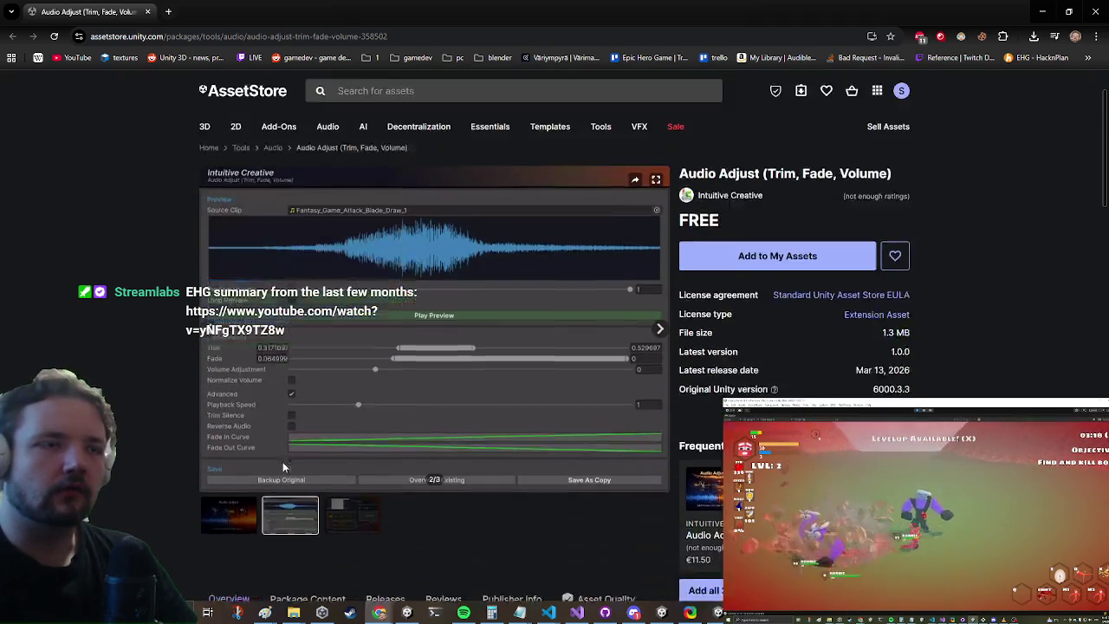
pyautogui.click(337, 482)
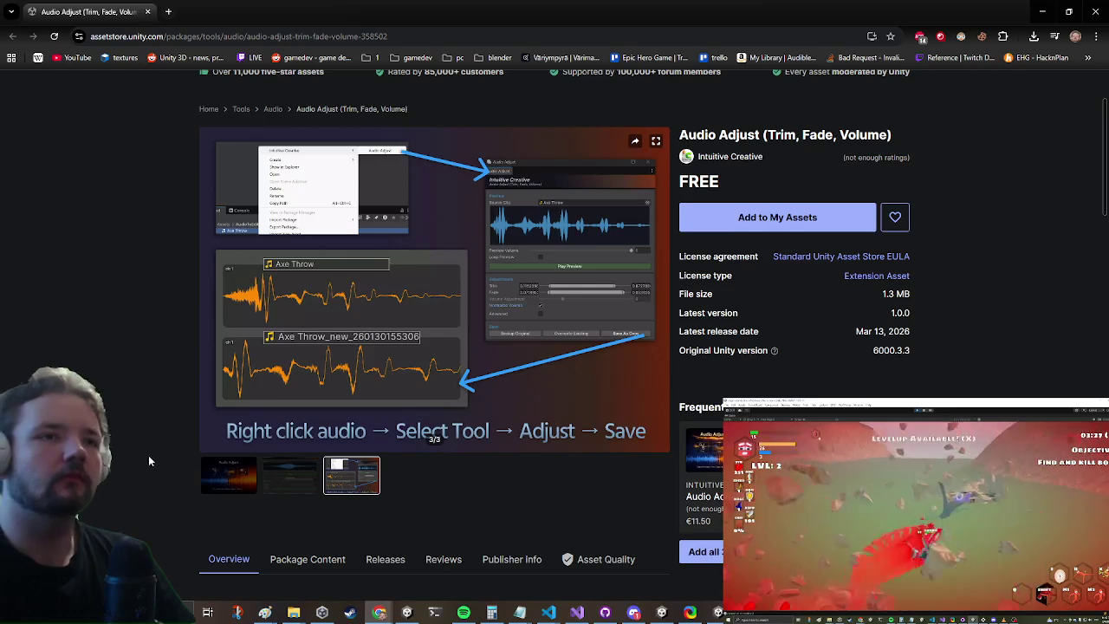
pyautogui.scroll(2, 148, 462)
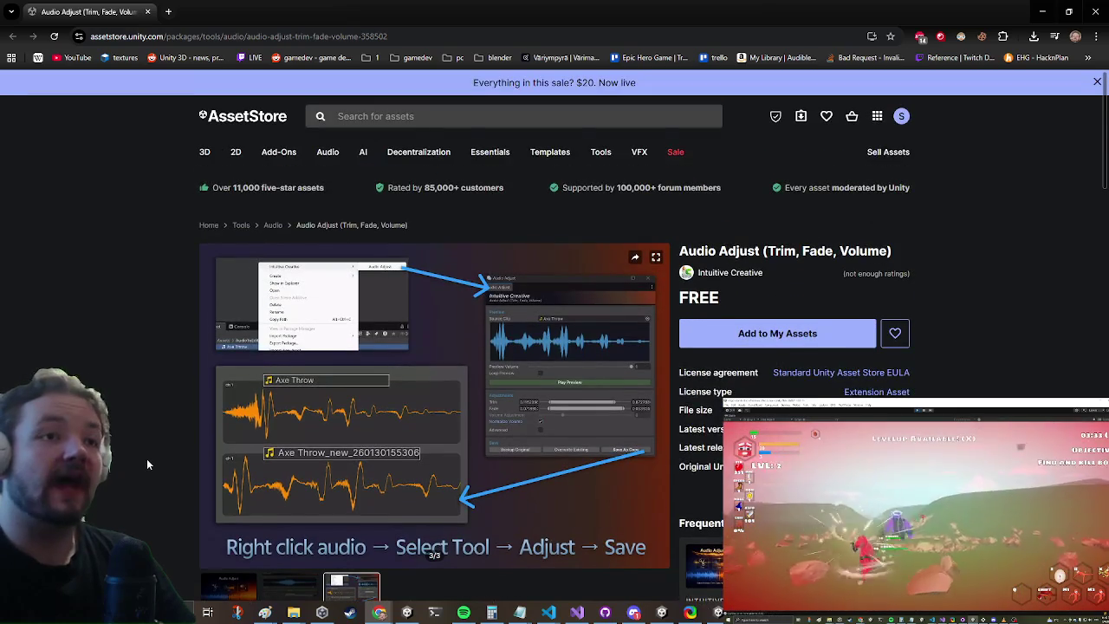
pyautogui.scroll(-5, 146, 458)
pyautogui.scroll(-7, 152, 434)
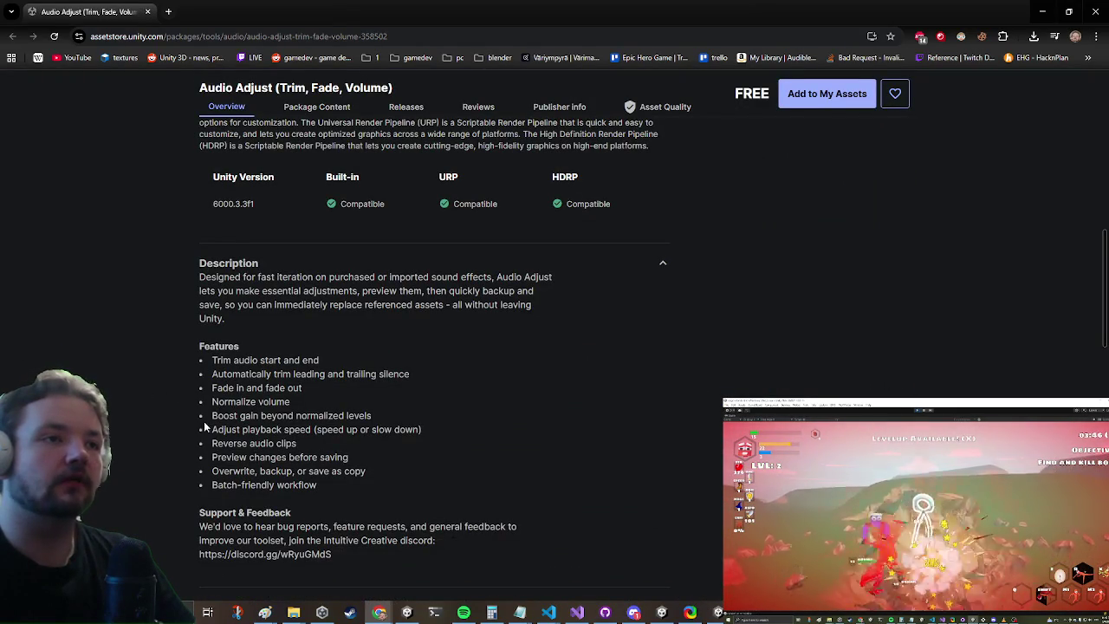
pyautogui.click(205, 425)
pyautogui.moveTo(395, 420); pyautogui.dragTo(201, 417)
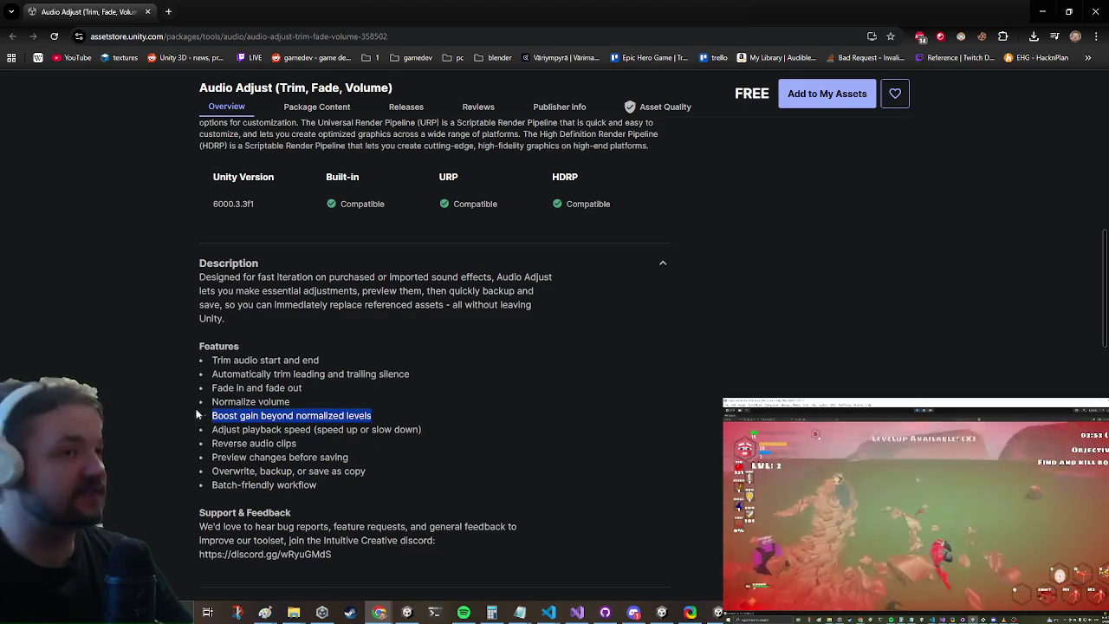
pyautogui.scroll(12, 130, 442)
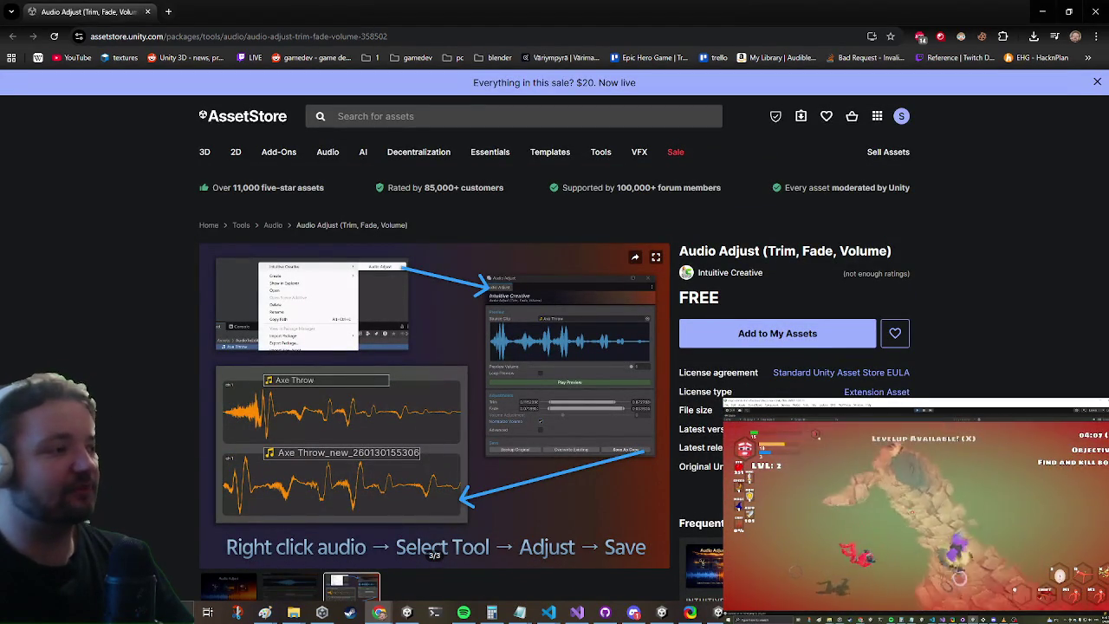
pyautogui.press('super')
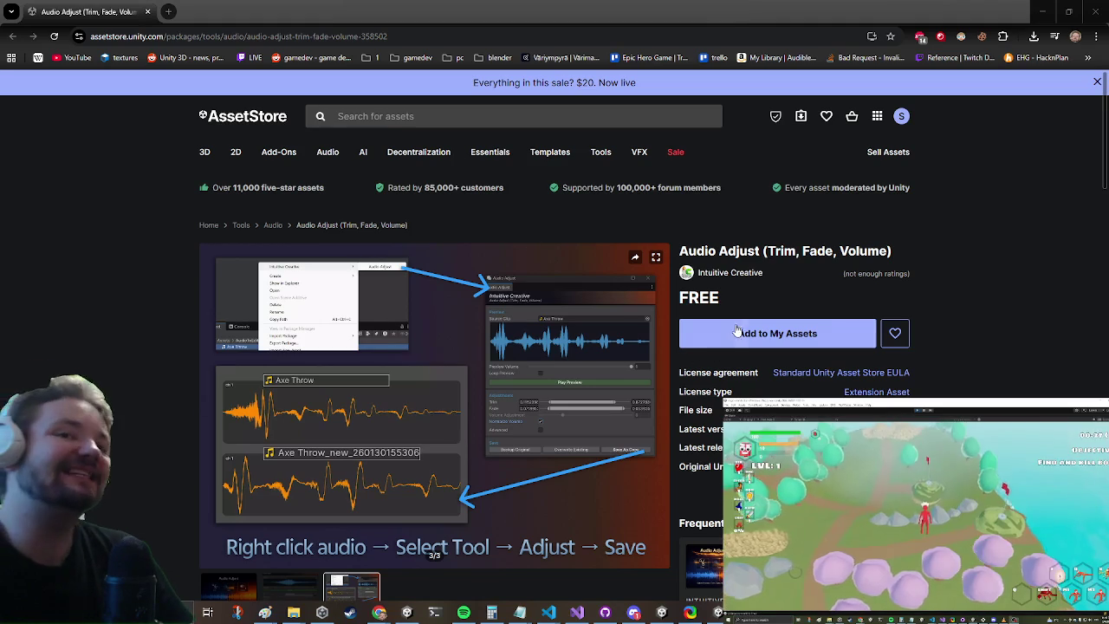
# Add Audio Adjust to My Assets and accept the Terms of Service
pyautogui.click(732, 335)
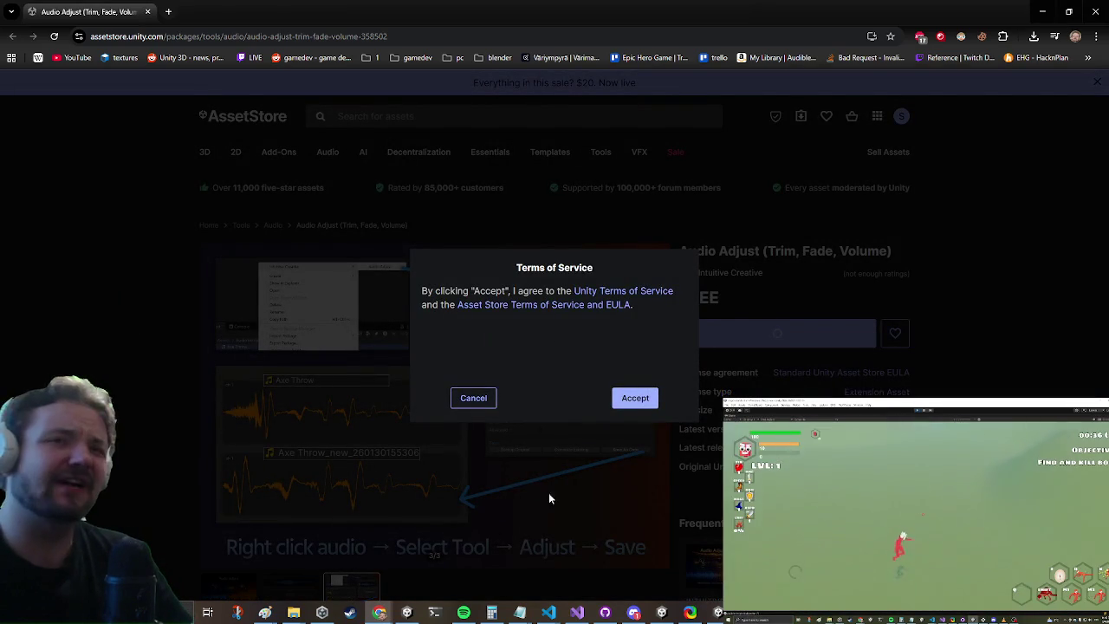
pyautogui.click(638, 401)
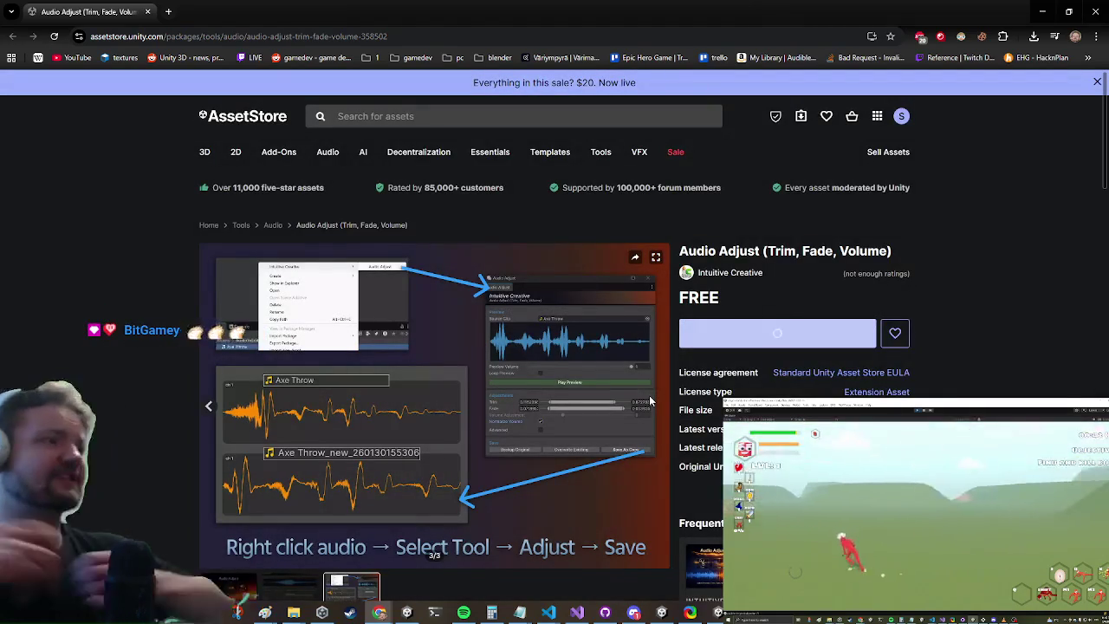